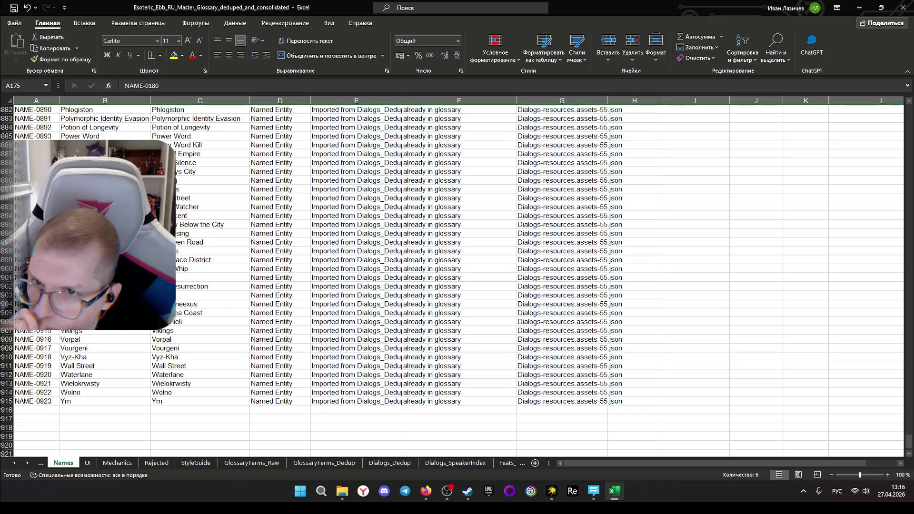
Delete the NAME-0910 row via the row header context menu
{"action": "right_click", "coordinate": [8, 286]}
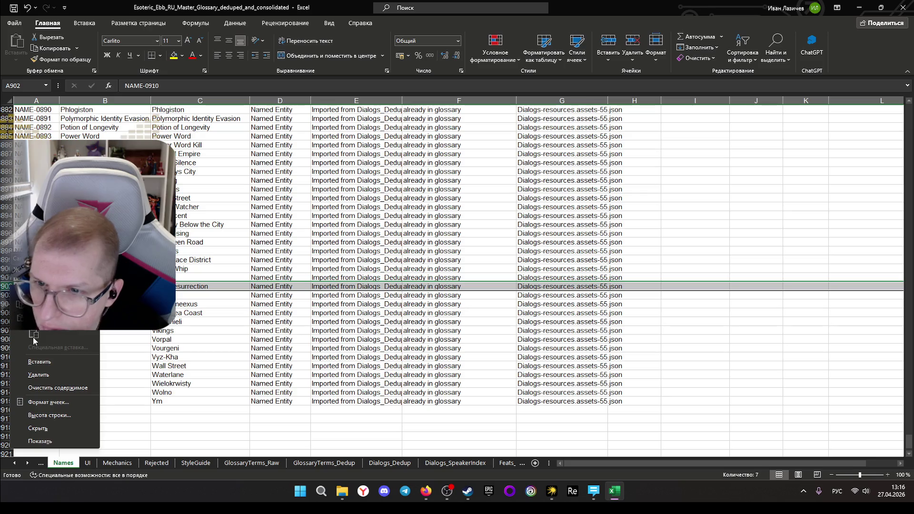
{"action": "left_click", "coordinate": [57, 374]}
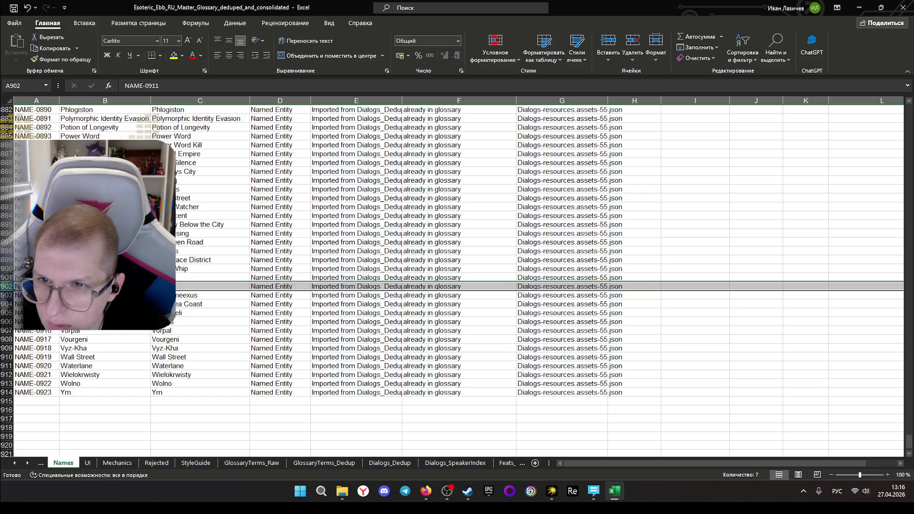
{"action": "scroll", "coordinate": [55, 369], "scroll_direction": "up", "scroll_amount": 1}
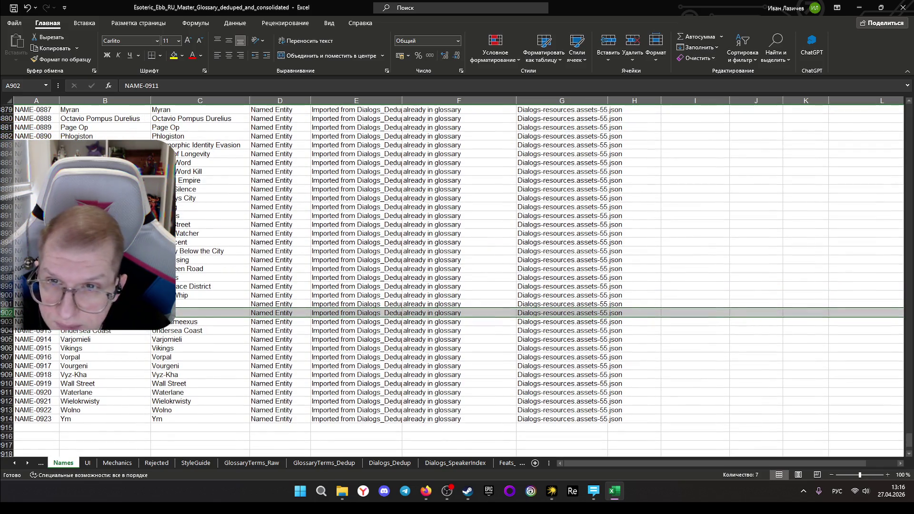
{"action": "scroll", "coordinate": [457, 278], "scroll_direction": "up", "scroll_amount": 1}
{"action": "scroll", "coordinate": [458, 278], "scroll_direction": "up", "scroll_amount": 1}
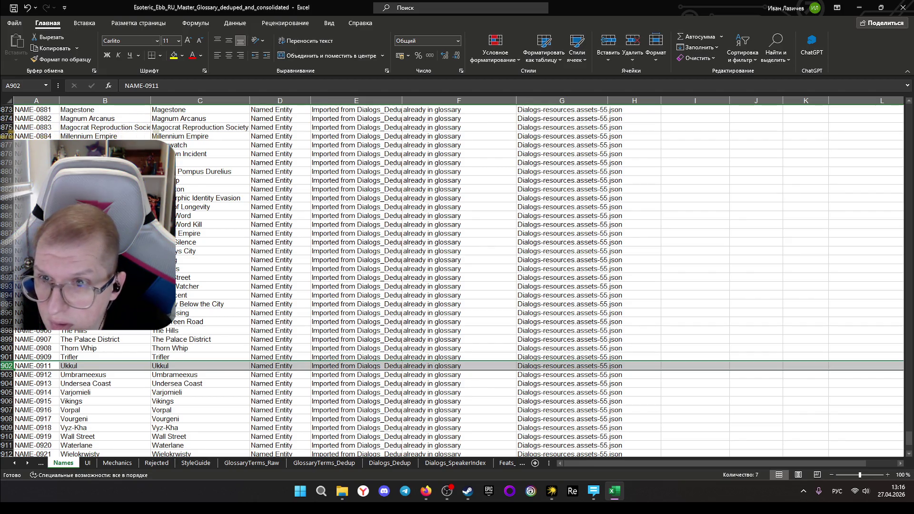
{"action": "left_click", "coordinate": [109, 348]}
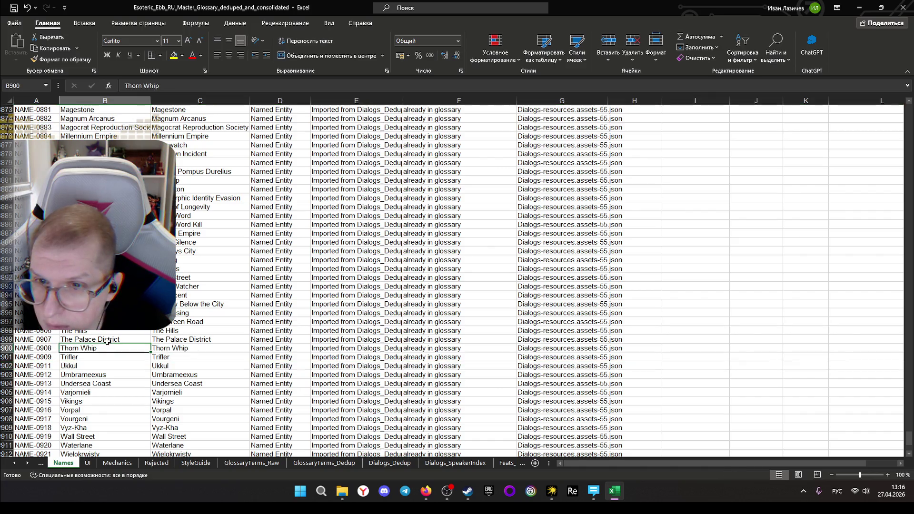
{"action": "scroll", "coordinate": [122, 332], "scroll_direction": "up", "scroll_amount": 2}
{"action": "scroll", "coordinate": [125, 330], "scroll_direction": "up", "scroll_amount": 1}
{"action": "scroll", "coordinate": [128, 331], "scroll_direction": "up", "scroll_amount": 1}
{"action": "scroll", "coordinate": [128, 330], "scroll_direction": "up", "scroll_amount": 1}
{"action": "scroll", "coordinate": [127, 331], "scroll_direction": "up", "scroll_amount": 1}
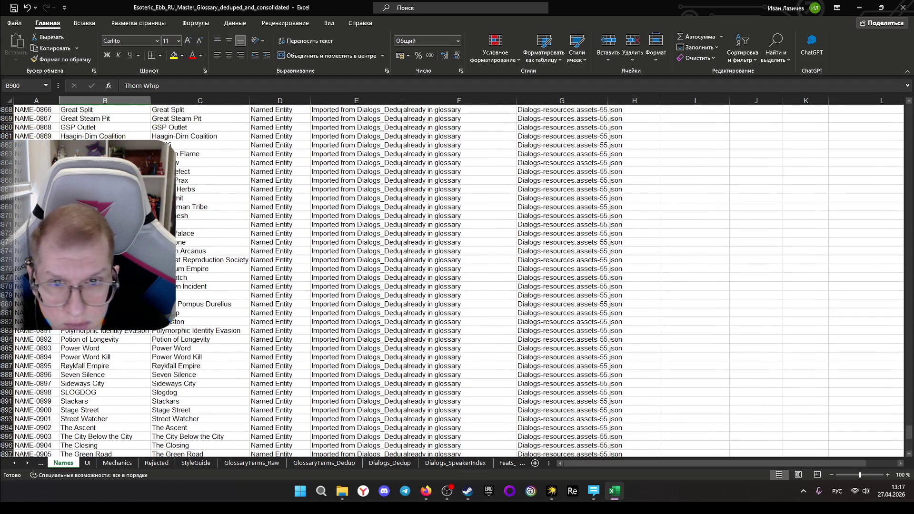
{"action": "scroll", "coordinate": [127, 329], "scroll_direction": "up", "scroll_amount": 1}
{"action": "scroll", "coordinate": [127, 330], "scroll_direction": "up", "scroll_amount": 3}
{"action": "scroll", "coordinate": [127, 330], "scroll_direction": "up", "scroll_amount": 2}
{"action": "scroll", "coordinate": [127, 330], "scroll_direction": "up", "scroll_amount": 2}
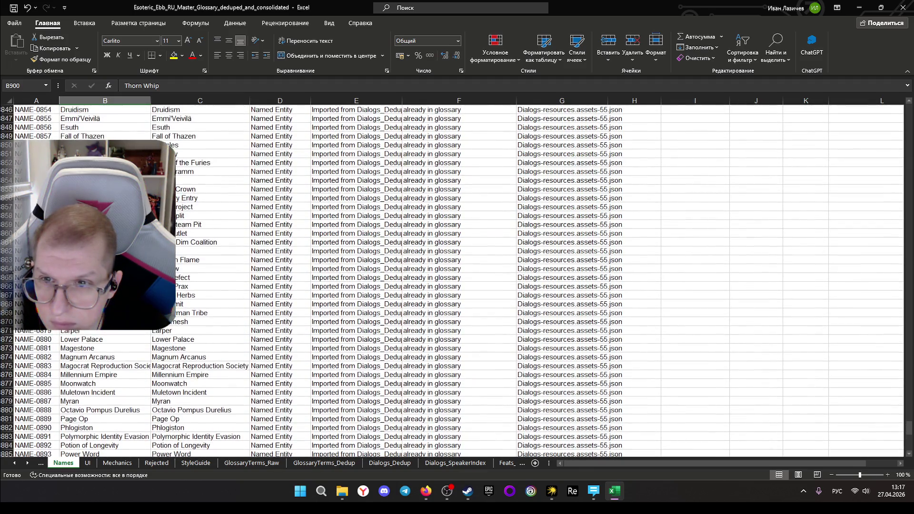
{"action": "scroll", "coordinate": [127, 330], "scroll_direction": "up", "scroll_amount": 3}
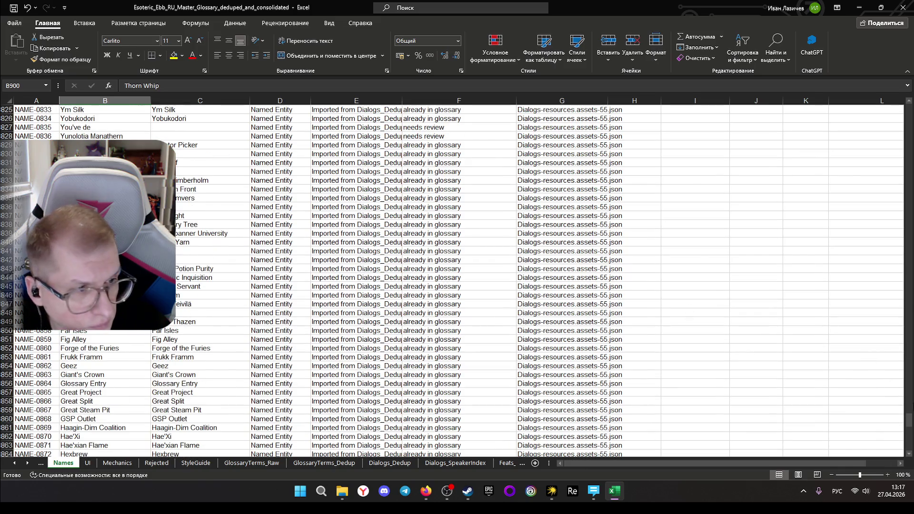
{"action": "left_click_drag", "start_coordinate": [909, 424], "coordinate": [910, 75]}
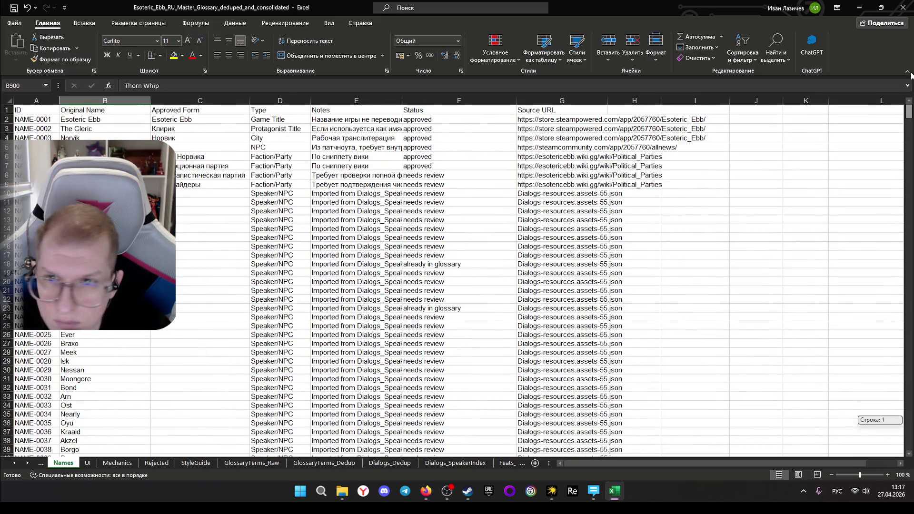
{"action": "left_click_drag", "start_coordinate": [911, 75], "coordinate": [907, 301]}
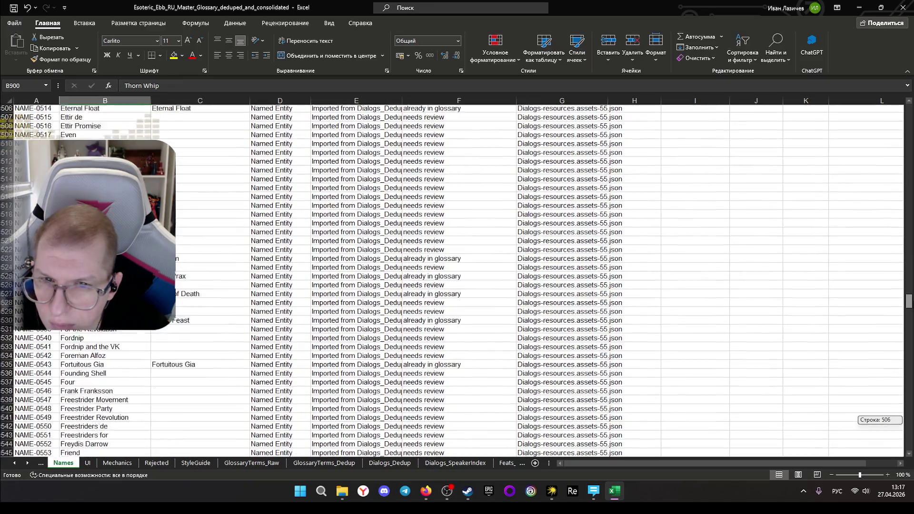
{"action": "mouse_move", "coordinate": [907, 301]}
{"action": "left_mouse_down"}
{"action": "mouse_move", "coordinate": [908, 443]}
{"action": "mouse_move", "coordinate": [892, 107]}
{"action": "left_mouse_up"}
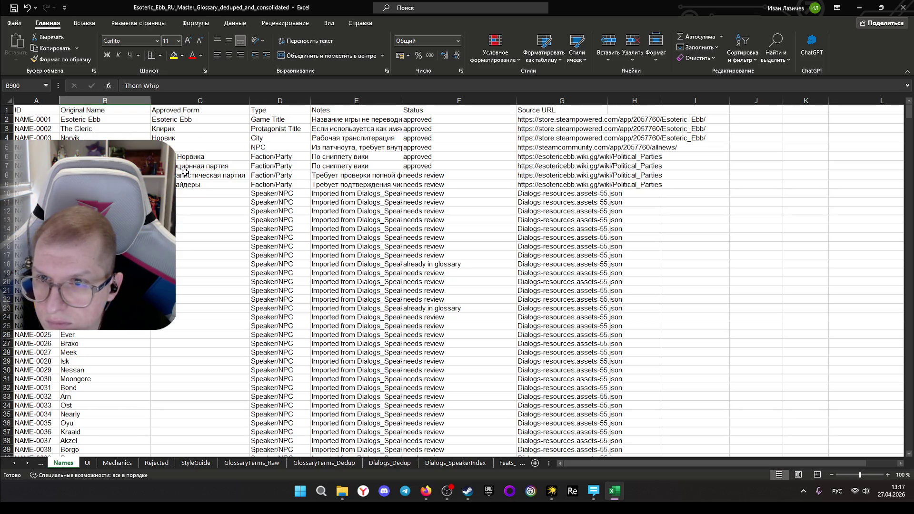
Enter Снелл in C10 and Этир in C11 as approved Russian forms
{"action": "left_click", "coordinate": [185, 194]}
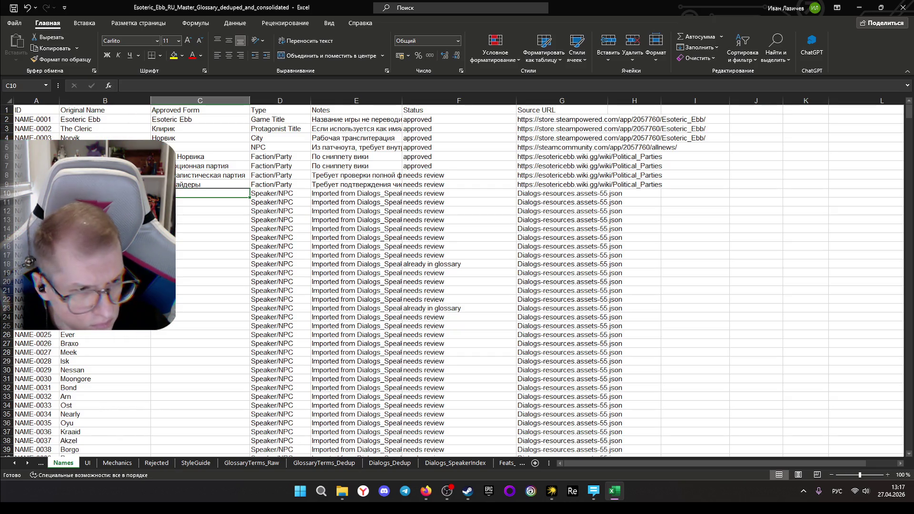
{"action": "type", "text": "Снелл"}
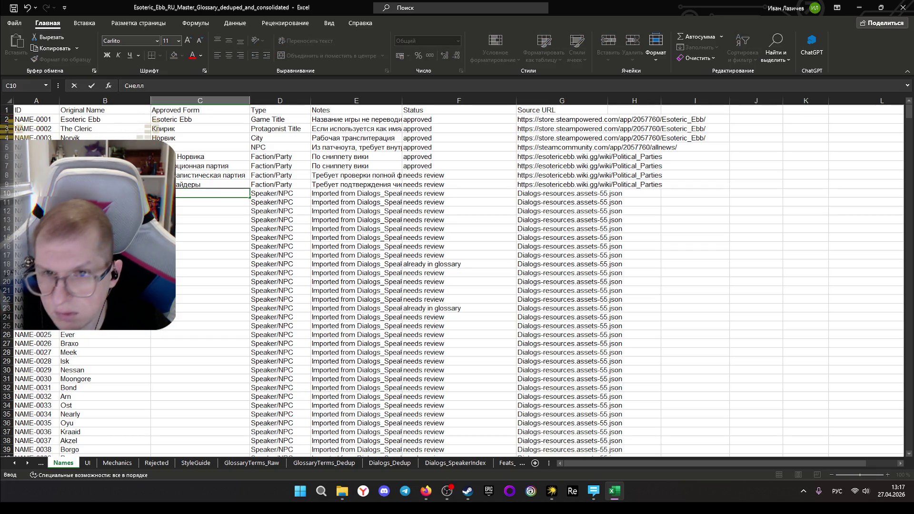
{"action": "key", "text": "Return"}
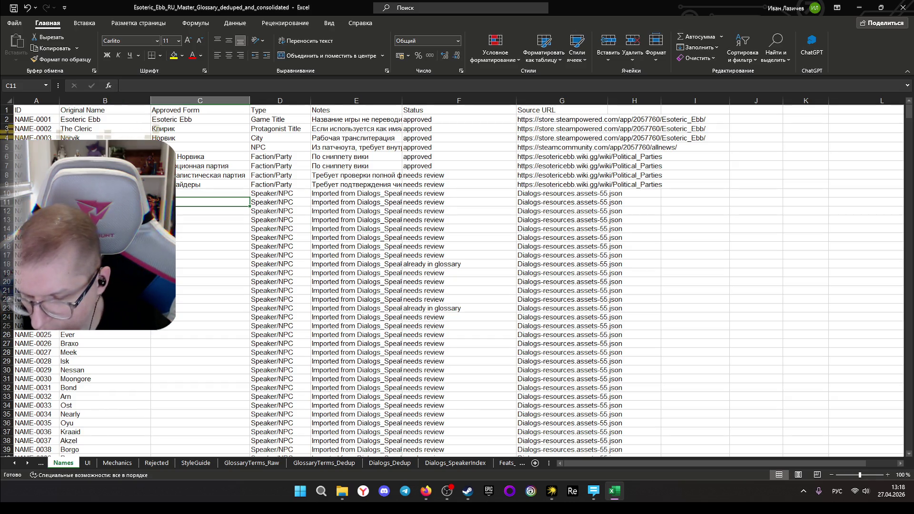
{"action": "type", "text": "э"}
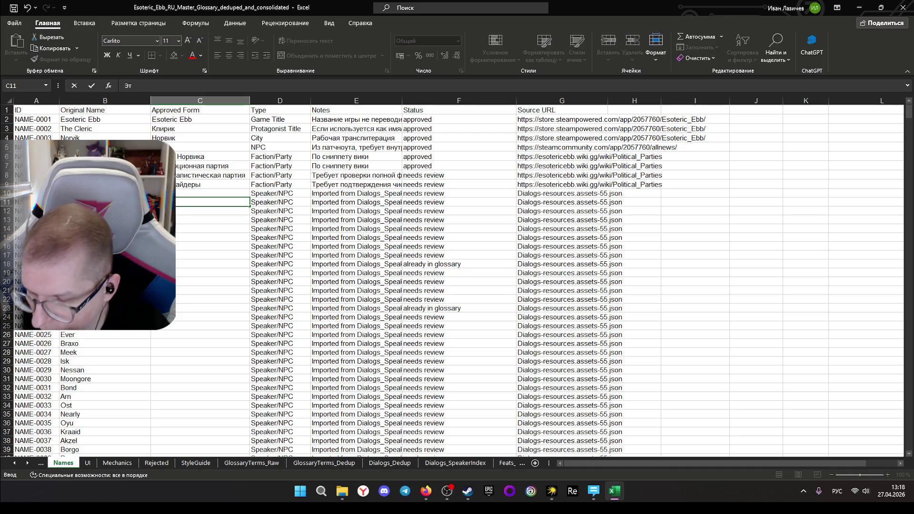
{"action": "type", "text": "тир"}
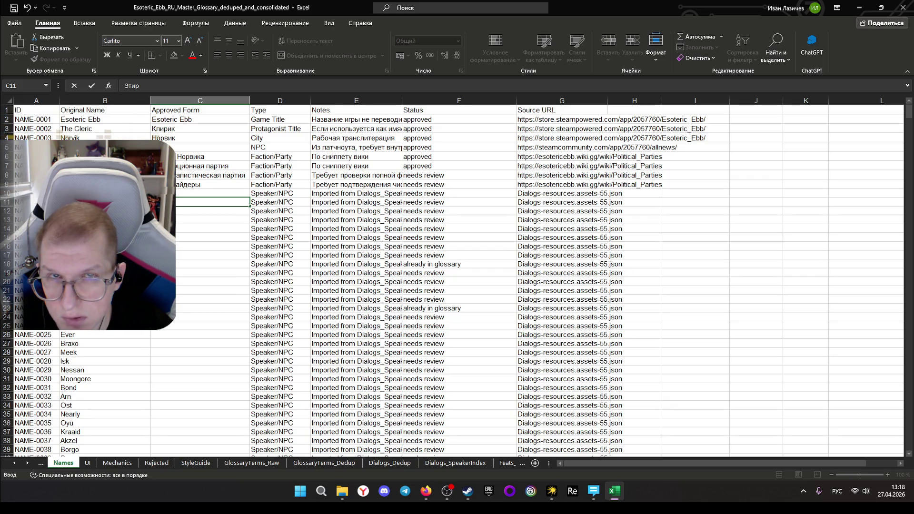
{"action": "key", "text": "Return"}
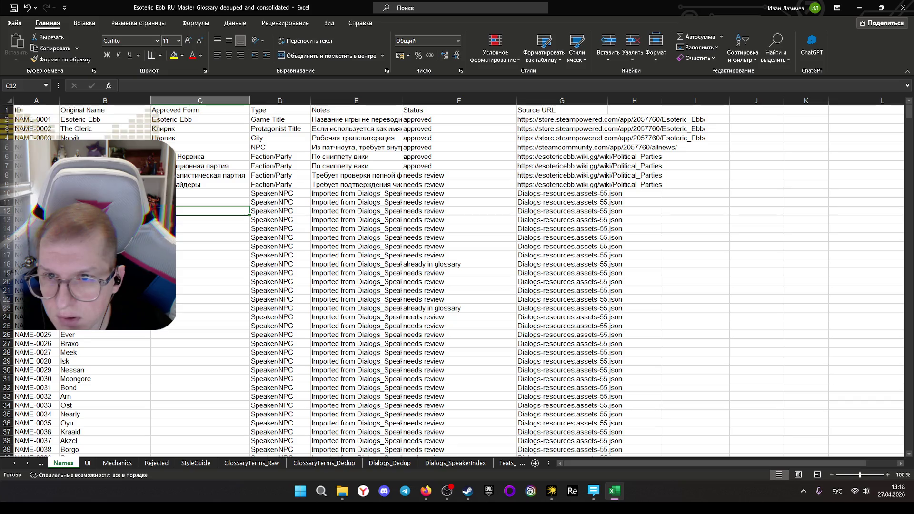
Correct C11 to Эттир, then enter Вира in C12
{"action": "key", "text": "Up"}
{"action": "key", "text": "F2"}
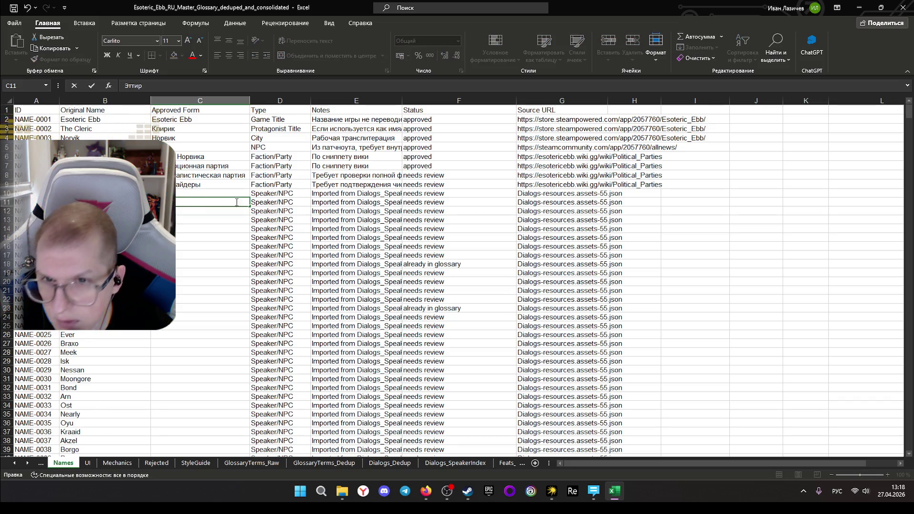
{"action": "key", "text": "Return"}
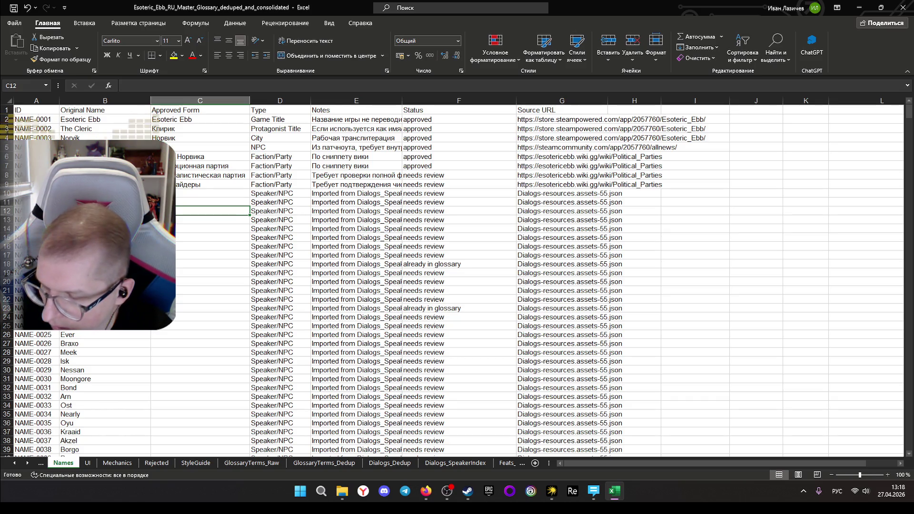
{"action": "type", "text": "Вии"}
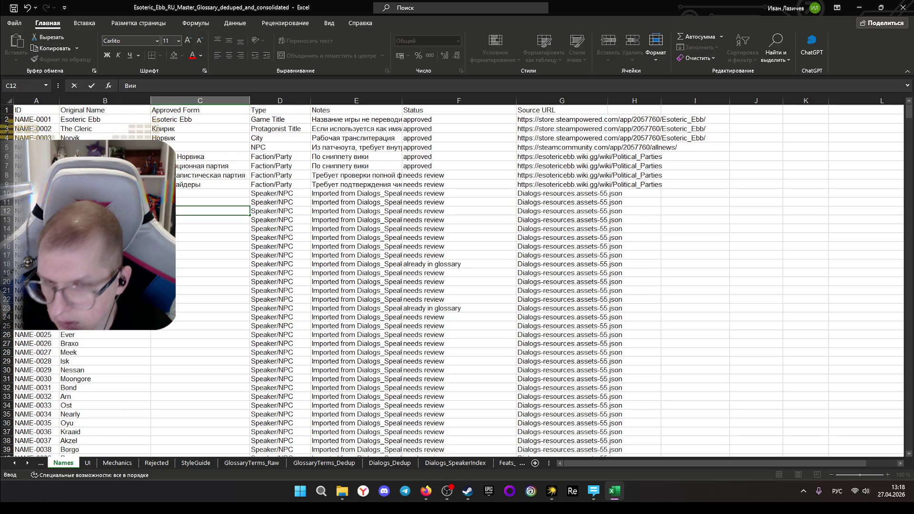
{"action": "type", "text": "лр"}
{"action": "type", "text": "а"}
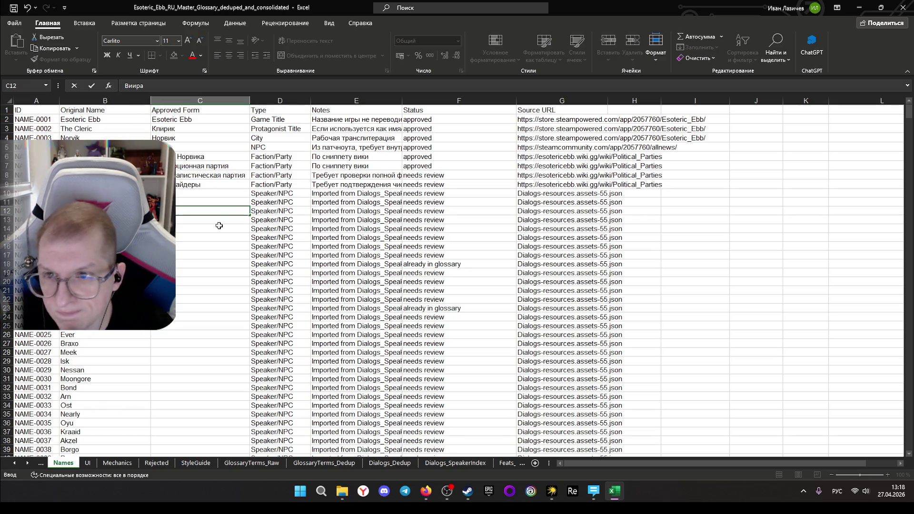
{"action": "key", "text": "Return"}
{"action": "scroll", "coordinate": [208, 219], "scroll_direction": "down", "scroll_amount": 1}
{"action": "scroll", "coordinate": [207, 220], "scroll_direction": "up", "scroll_amount": 1}
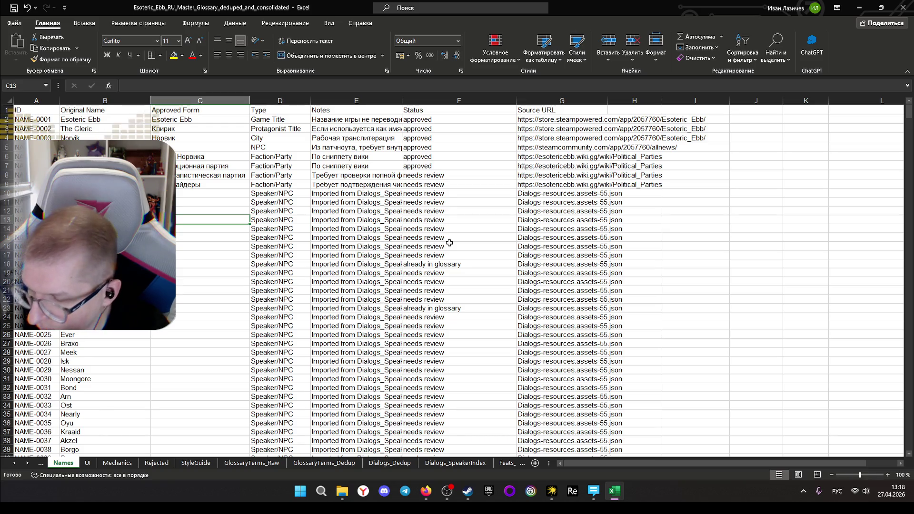
{"action": "type", "text": "Вира"}
Enter Вискен in C13 and Снур in C14, trimming the mistyped letters
{"action": "key", "text": "BackSpace"}
{"action": "key", "text": "BackSpace"}
{"action": "type", "text": "скен"}
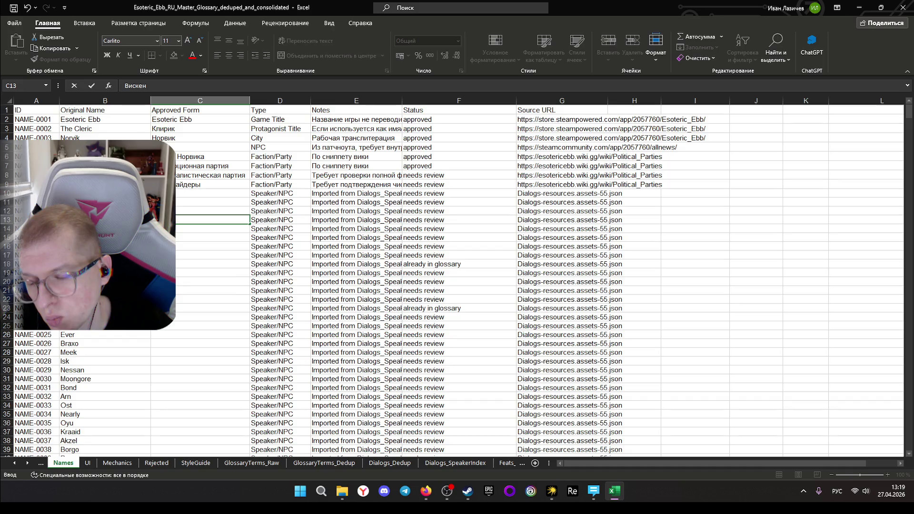
{"action": "key", "text": "Return"}
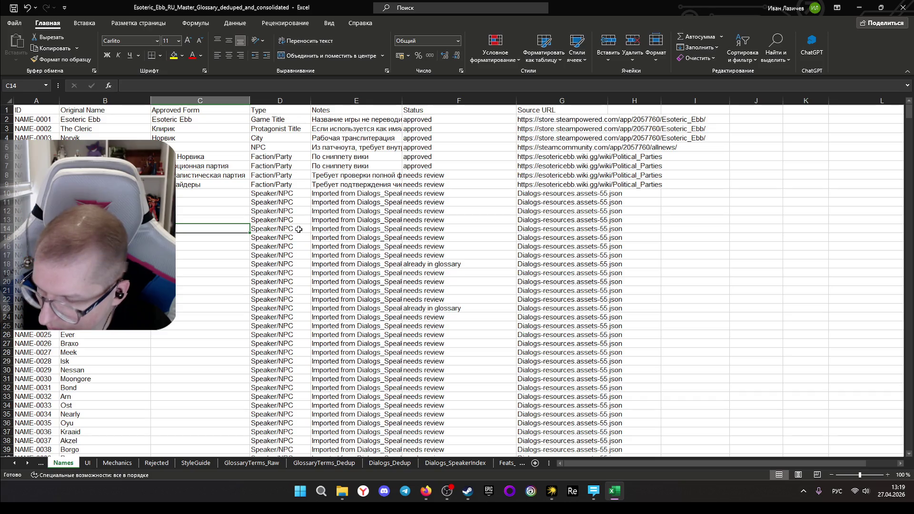
{"action": "type", "text": "Снелл"}
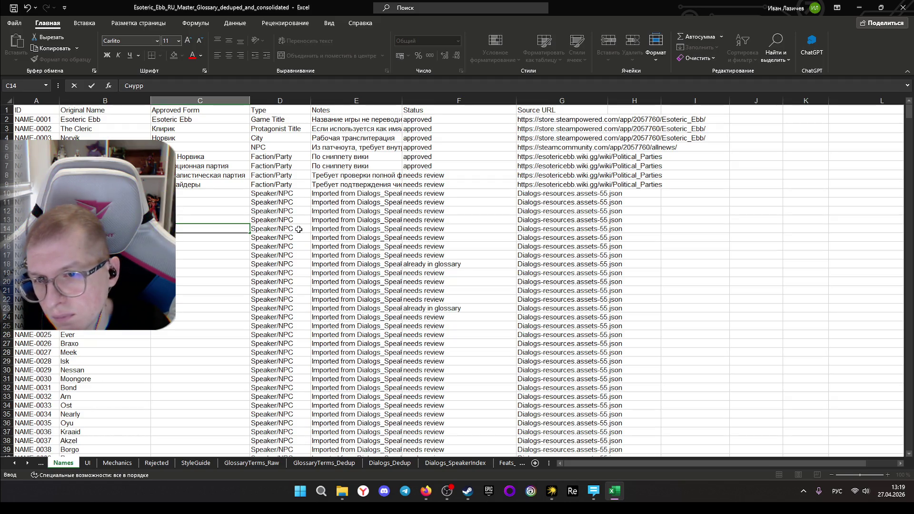
{"action": "type", "text": "е"}
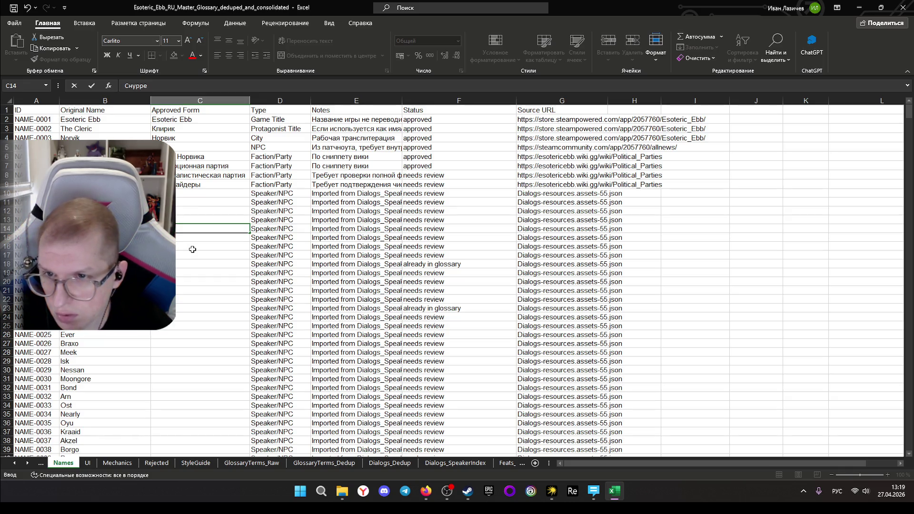
{"action": "key", "text": "BackSpace"}
{"action": "key", "text": "BackSpace"}
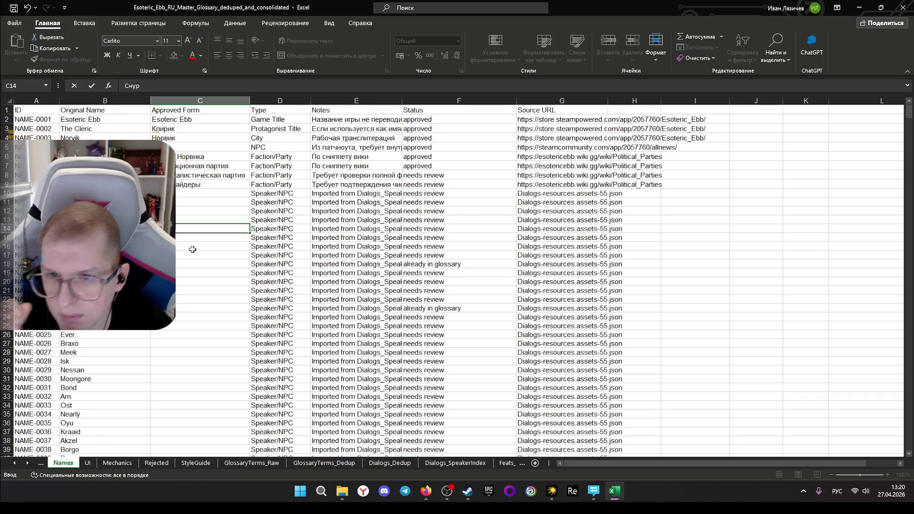
{"action": "key", "text": "Return"}
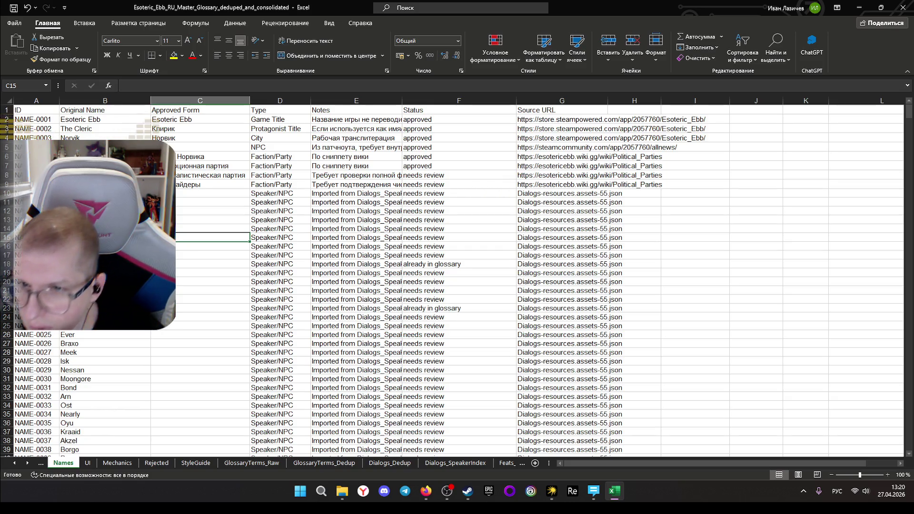
{"action": "scroll", "coordinate": [94, 350], "scroll_direction": "down", "scroll_amount": 1}
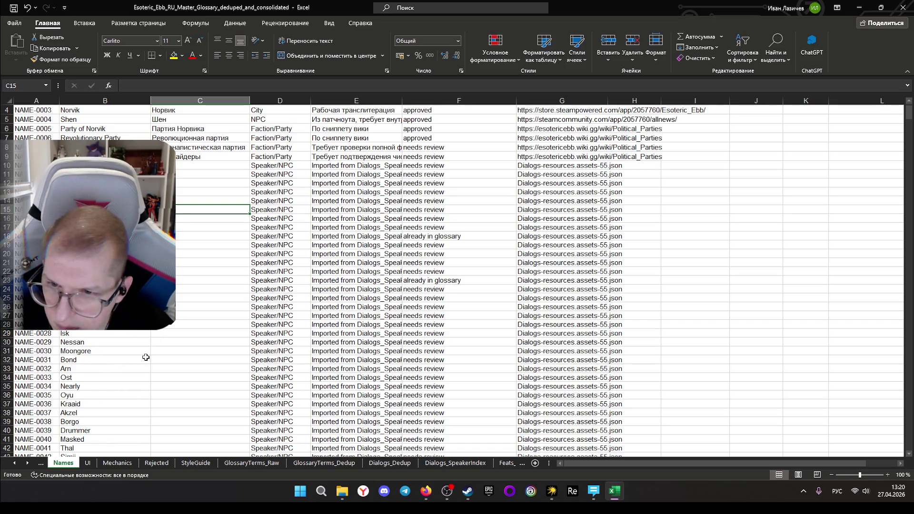
{"action": "scroll", "coordinate": [152, 360], "scroll_direction": "down", "scroll_amount": 1}
{"action": "scroll", "coordinate": [153, 361], "scroll_direction": "down", "scroll_amount": 1}
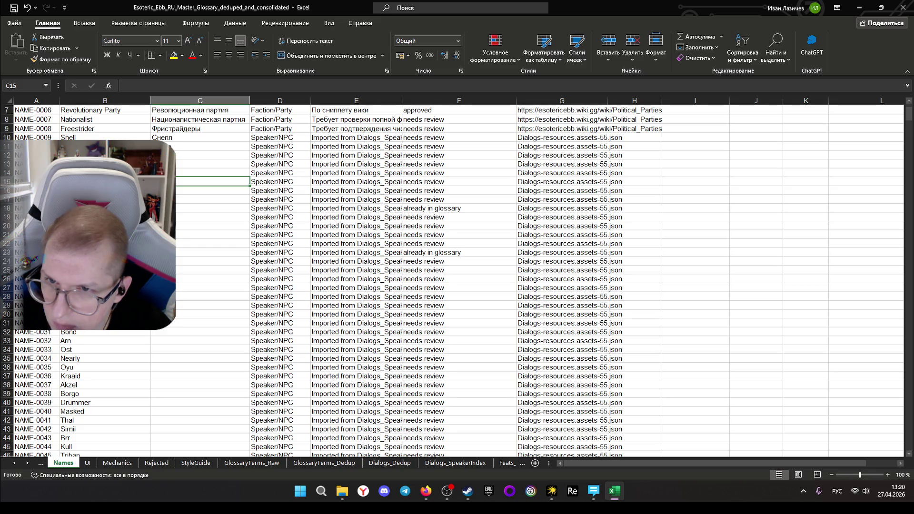
{"action": "scroll", "coordinate": [92, 376], "scroll_direction": "down", "scroll_amount": 2}
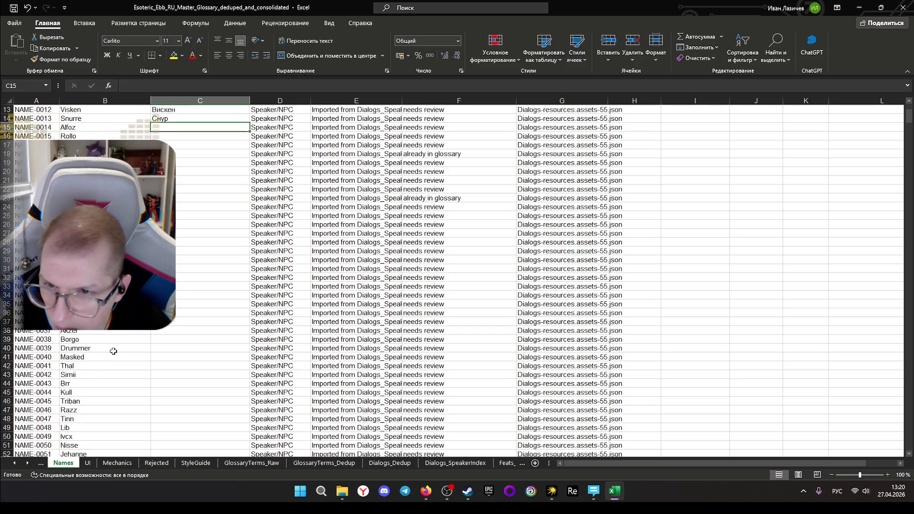
{"action": "scroll", "coordinate": [171, 338], "scroll_direction": "up", "scroll_amount": 1}
{"action": "scroll", "coordinate": [184, 285], "scroll_direction": "up", "scroll_amount": 1}
{"action": "scroll", "coordinate": [176, 220], "scroll_direction": "up", "scroll_amount": 1}
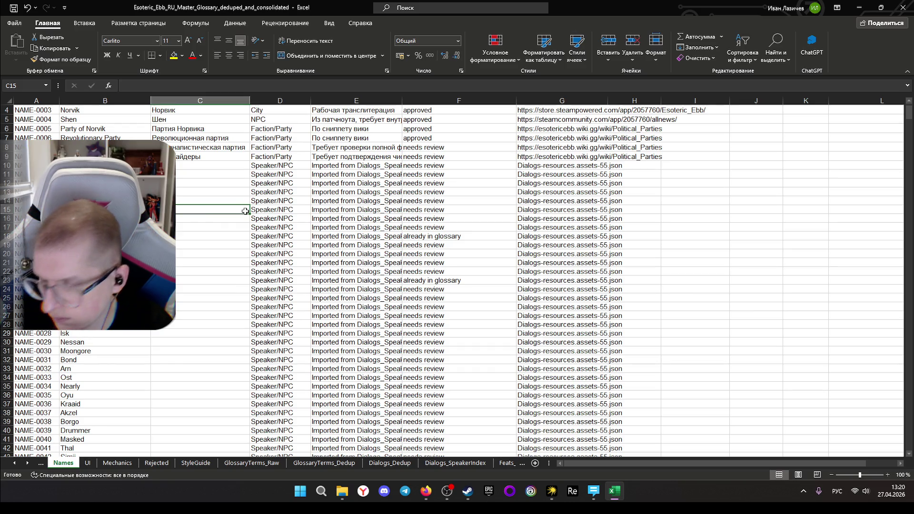
{"action": "type", "text": "A"}
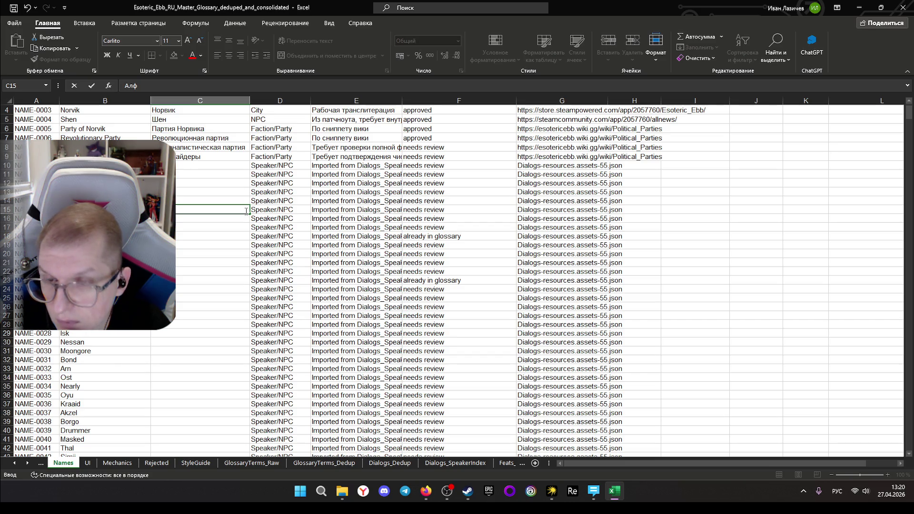
{"action": "type", "text": "о"}
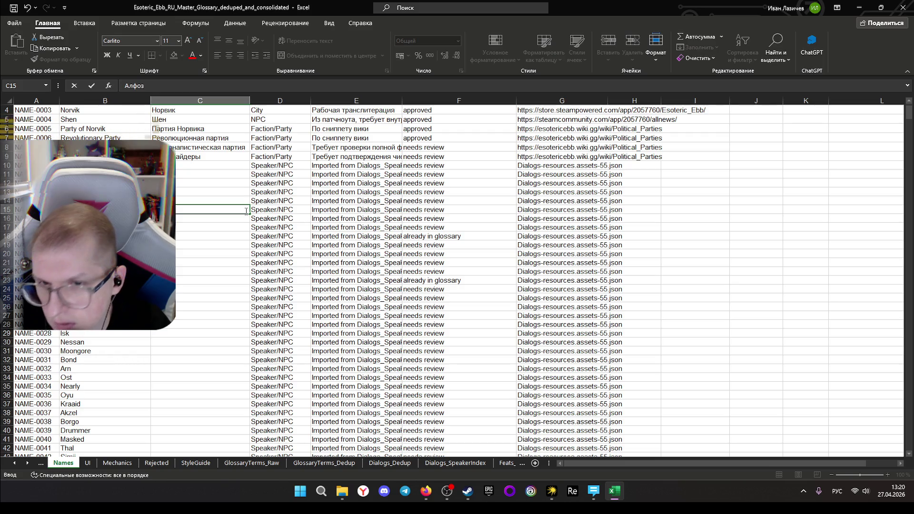
{"action": "type", "text": "з"}
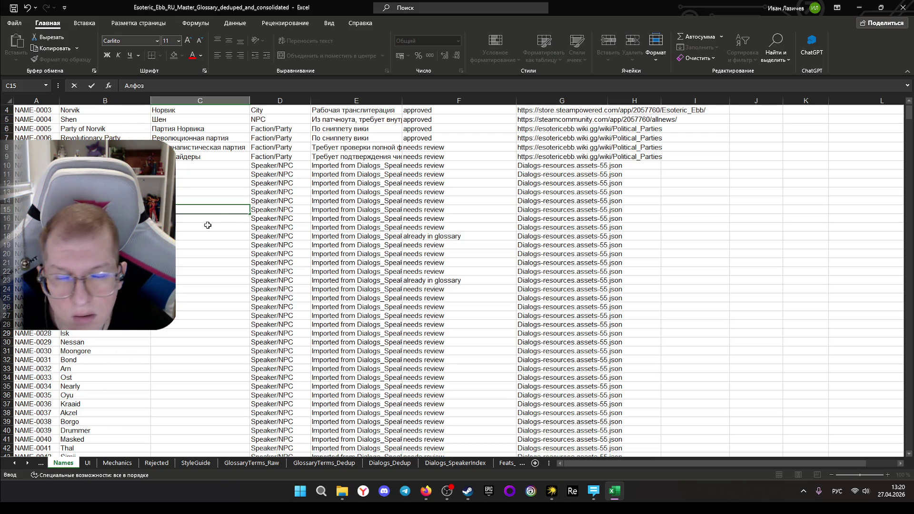
Enter Alfoz's Russian form in C15 and correct Алфос to Алфоз
{"action": "left_click", "coordinate": [186, 218]}
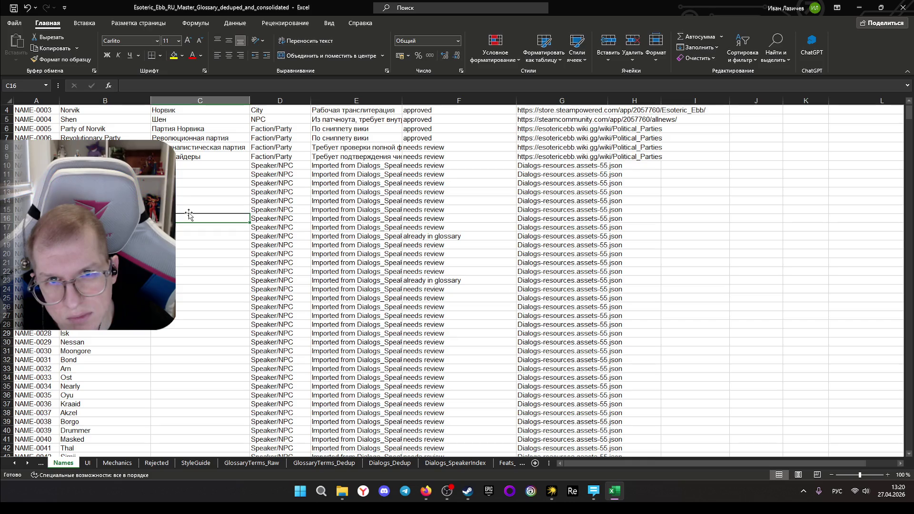
{"action": "left_click", "coordinate": [189, 211]}
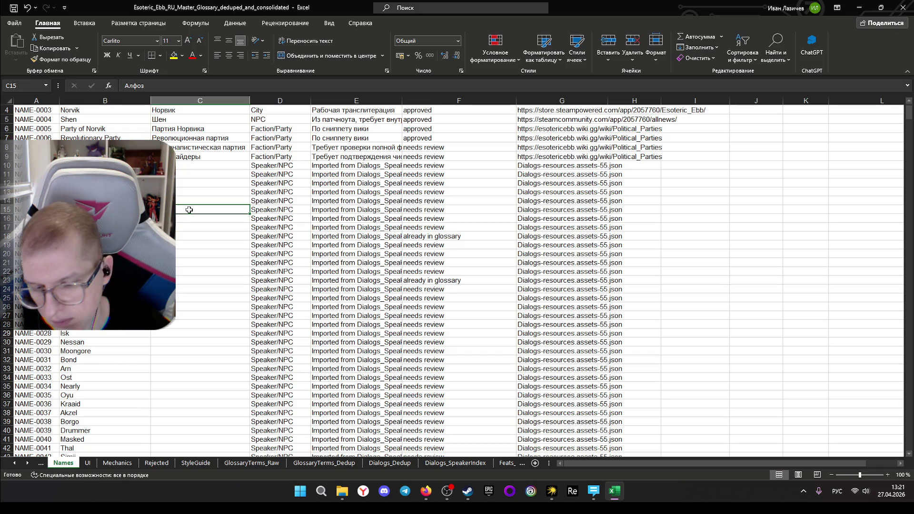
{"action": "double_click", "coordinate": [188, 209]}
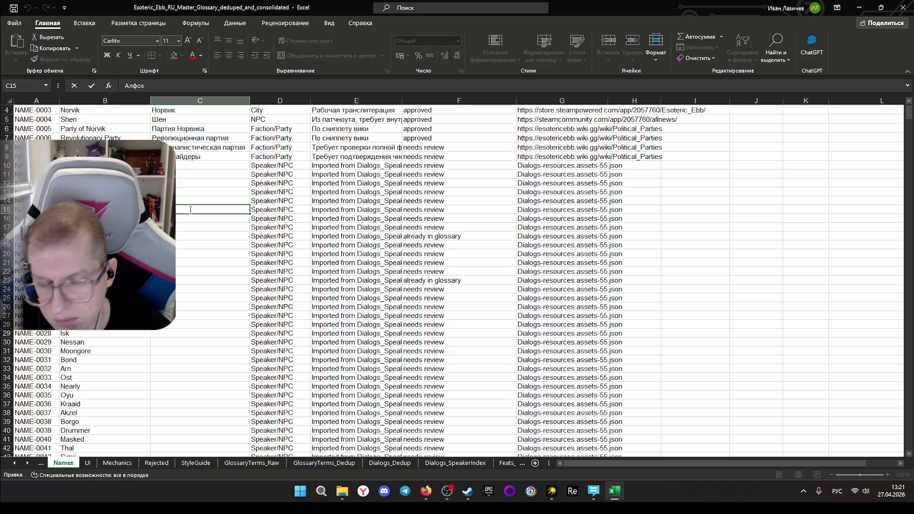
{"action": "key", "text": "Return"}
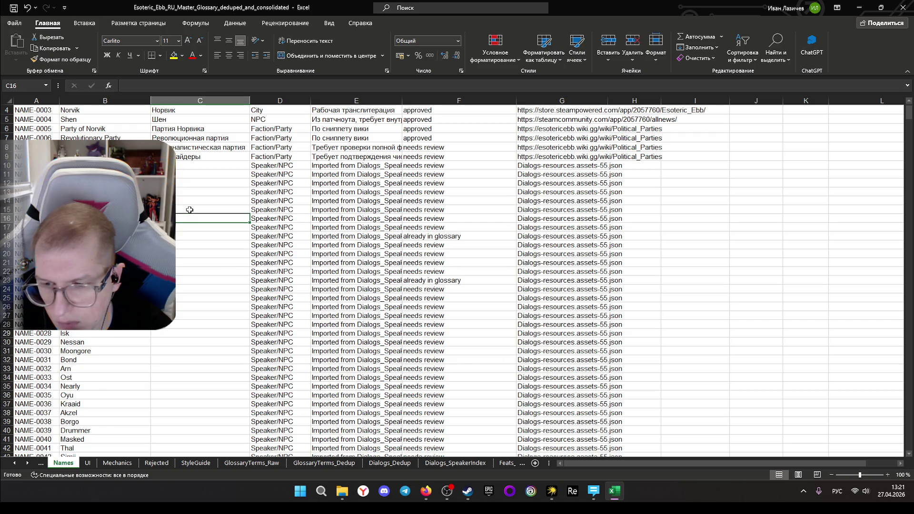
{"action": "left_click", "coordinate": [189, 209]}
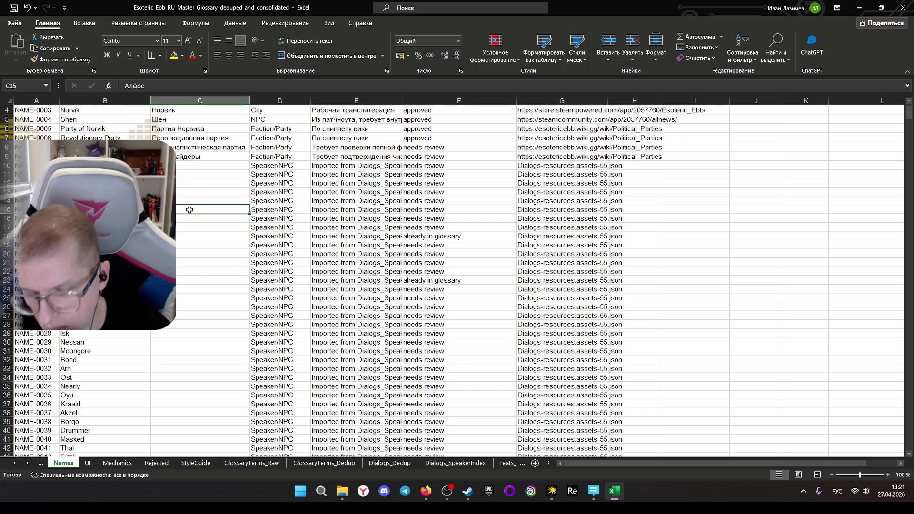
{"action": "double_click", "coordinate": [190, 209]}
{"action": "key", "text": "BackSpace"}
{"action": "type", "text": "з"}
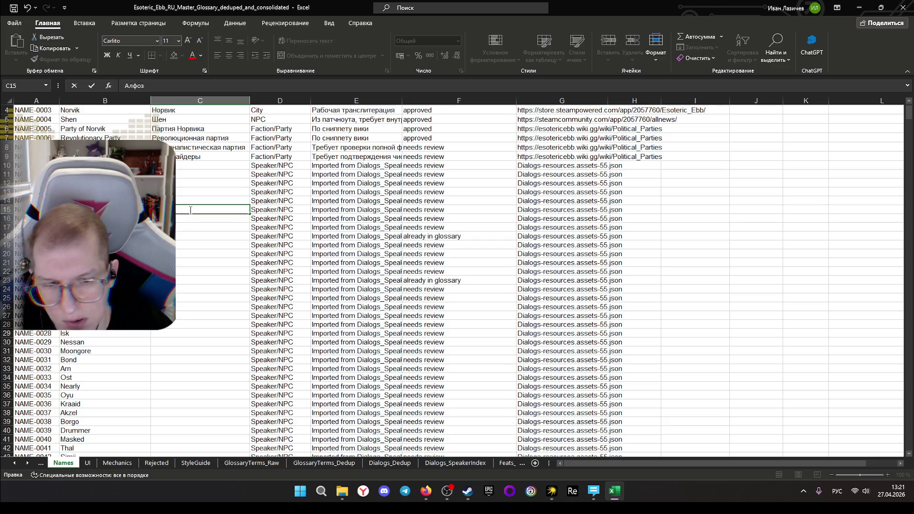
{"action": "key", "text": "Return"}
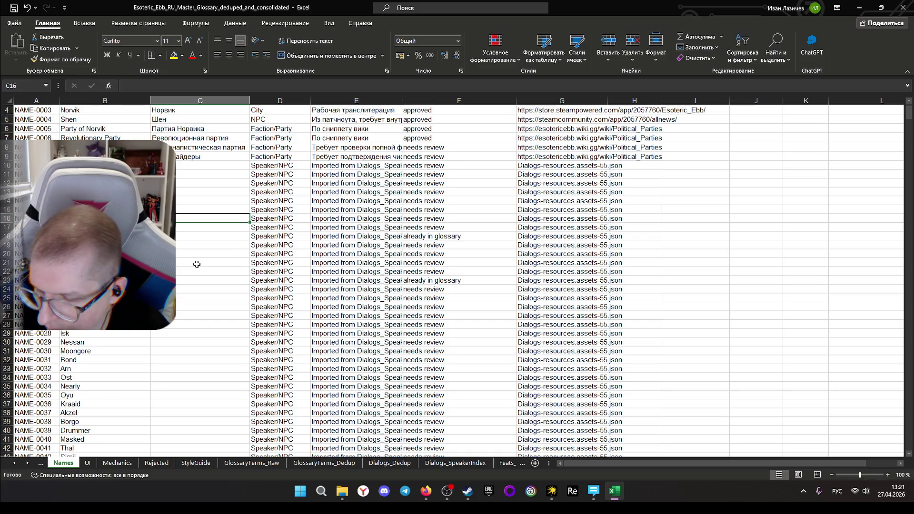
{"action": "type", "text": "Ролло"}
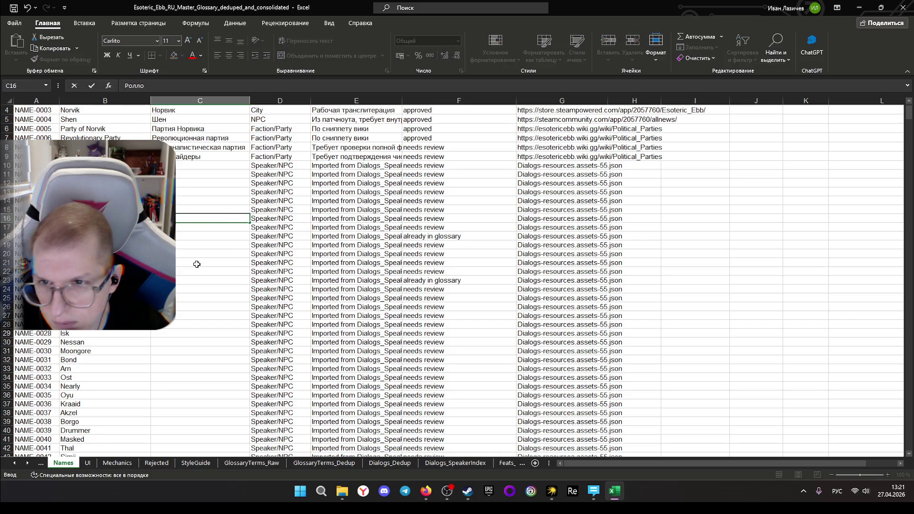
Enter Ролло, Лиза, Урт and Горм in C16–C19 for Rollo, Lisa, Urth and Gorm
{"action": "key", "text": "Return"}
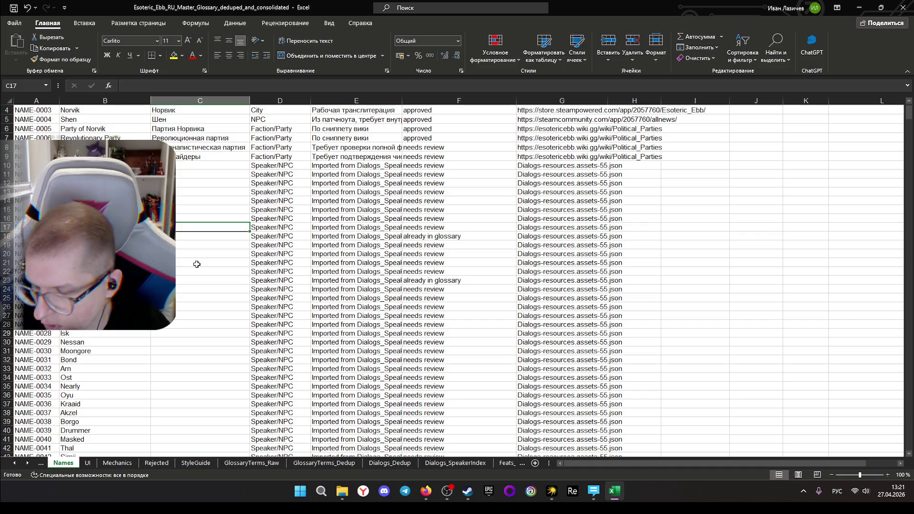
{"action": "type", "text": "Лиза"}
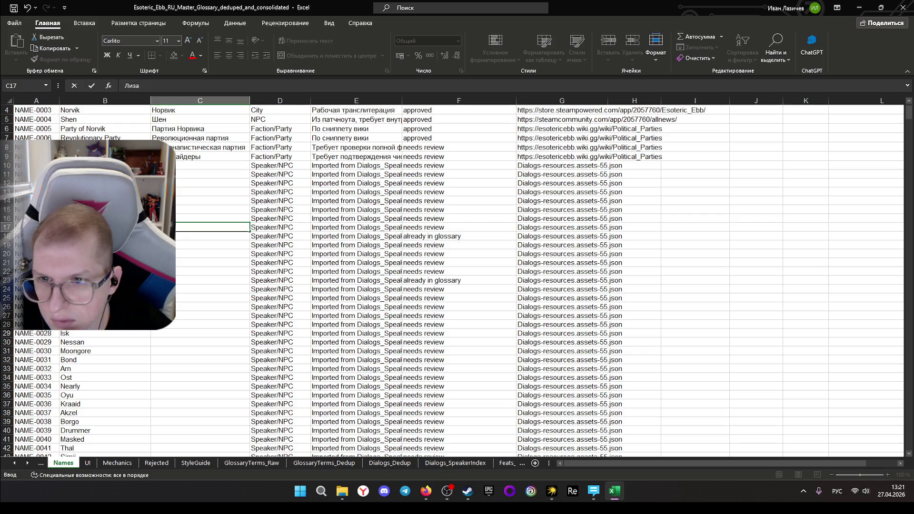
{"action": "key", "text": "Return"}
{"action": "type", "text": "УРТ"}
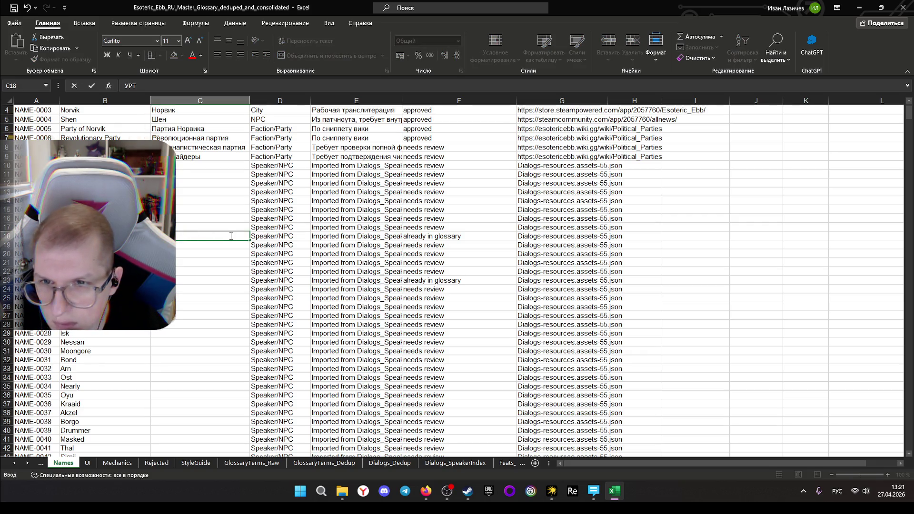
{"action": "key", "text": "BackSpace"}
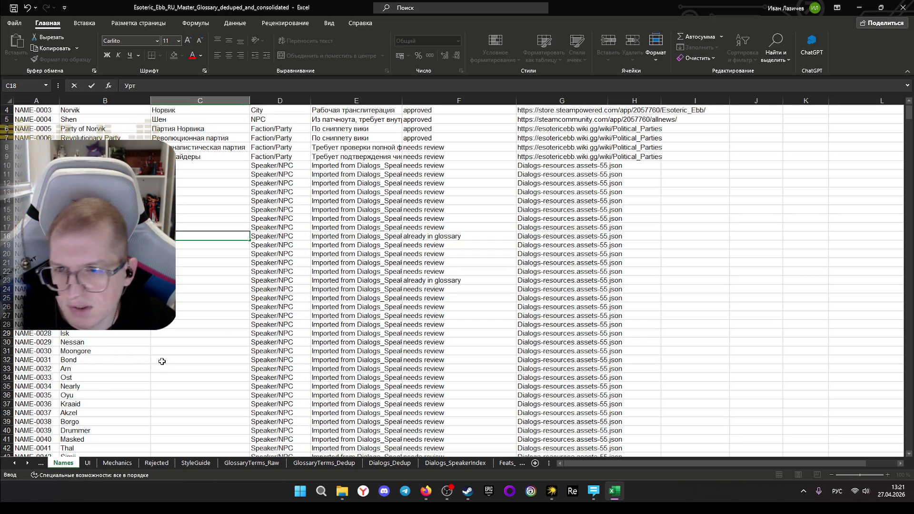
{"action": "left_click", "coordinate": [214, 245]}
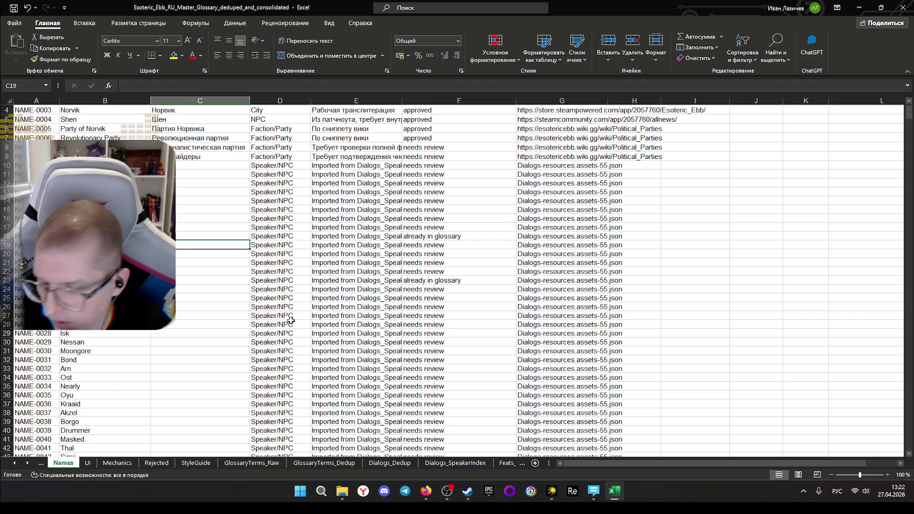
{"action": "type", "text": "Горм"}
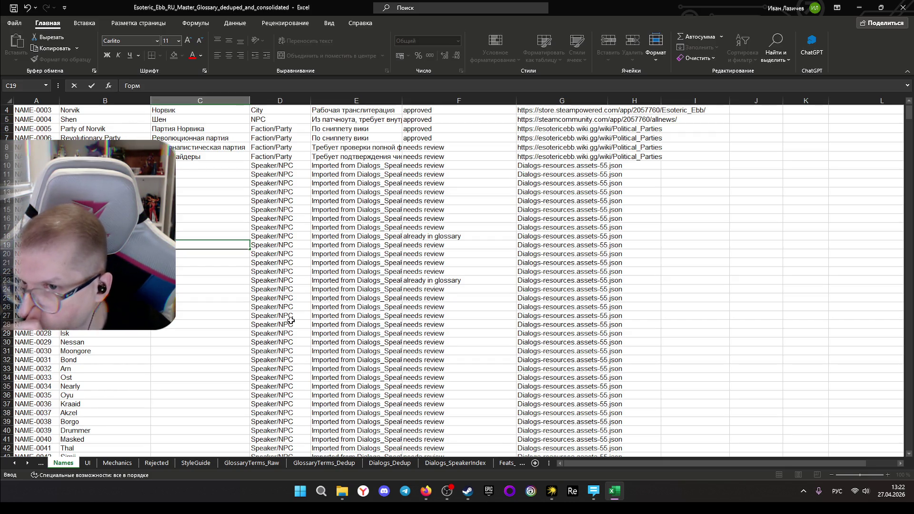
{"action": "key", "text": "Return"}
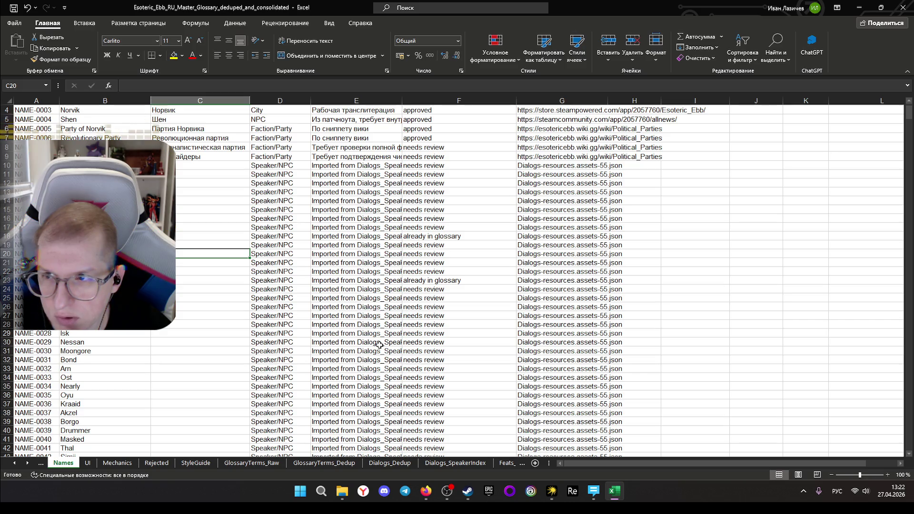
{"action": "type", "text": "Mo"}
{"action": "type", "text": "сса"}
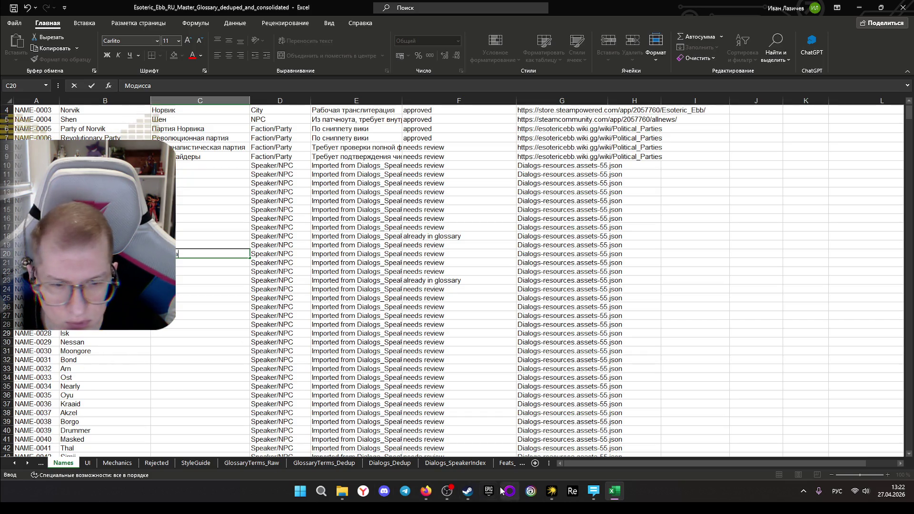
{"action": "left_click", "coordinate": [447, 491]}
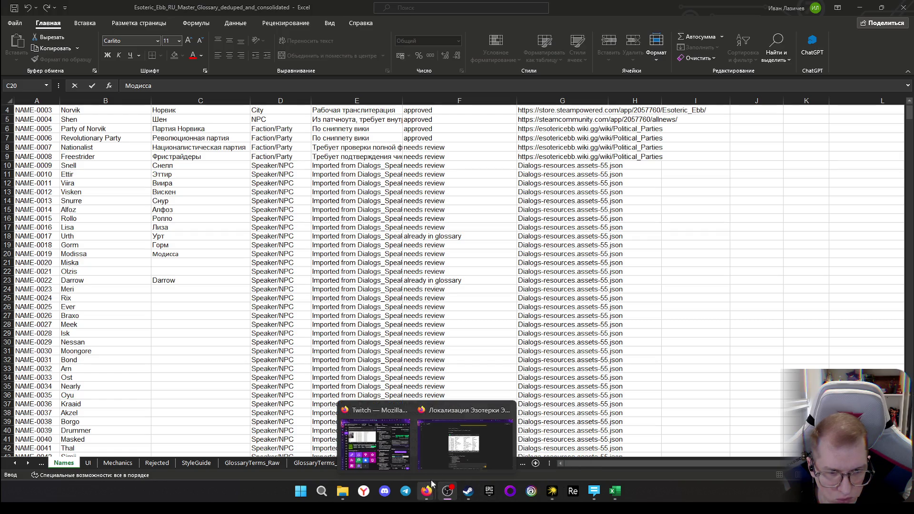
Commit Модисса in C20 and copy the English name Modissa from B20
{"action": "left_click", "coordinate": [615, 493]}
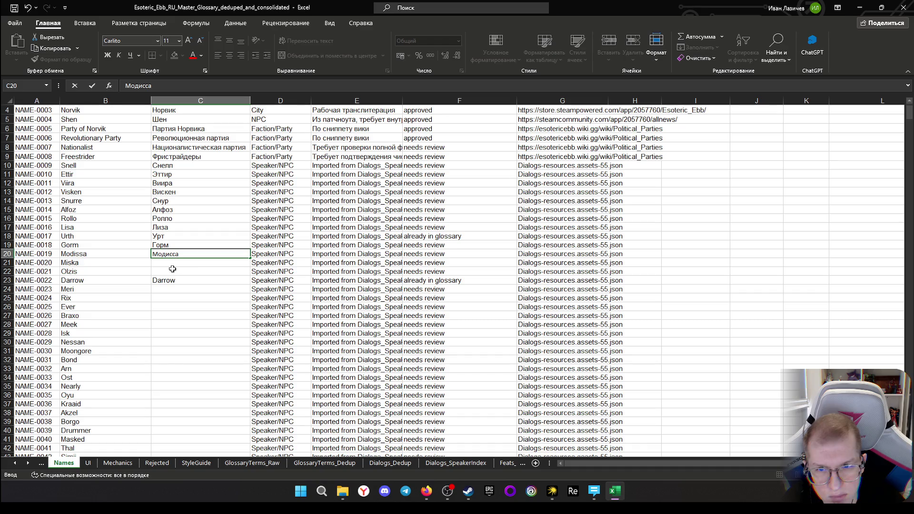
{"action": "left_click", "coordinate": [169, 261]}
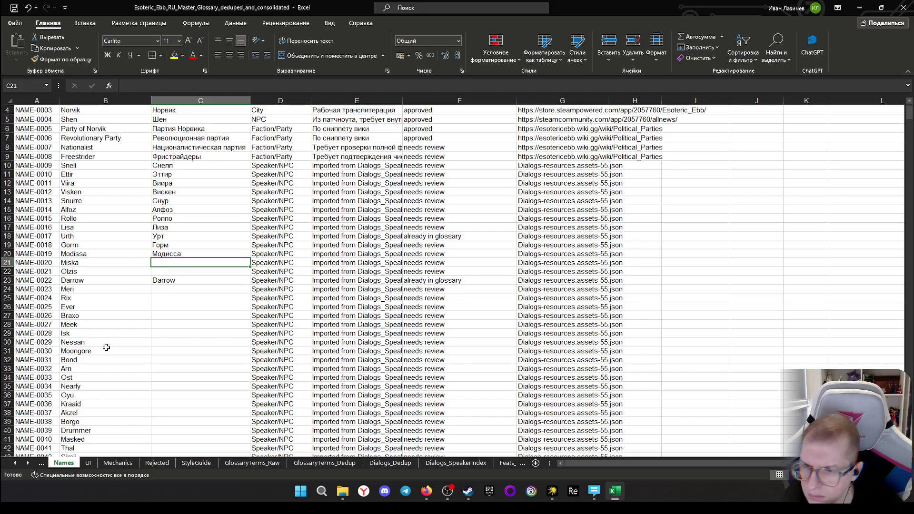
{"action": "left_click", "coordinate": [210, 254]}
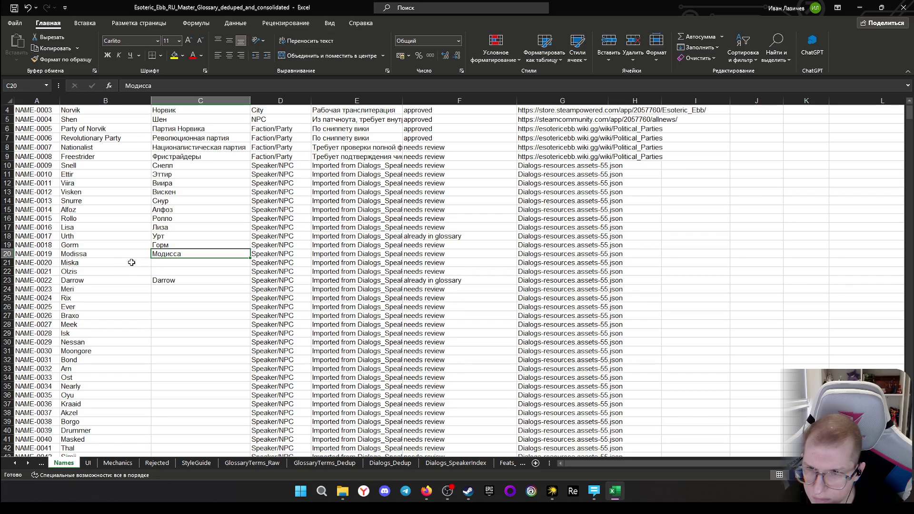
{"action": "left_click", "coordinate": [115, 254]}
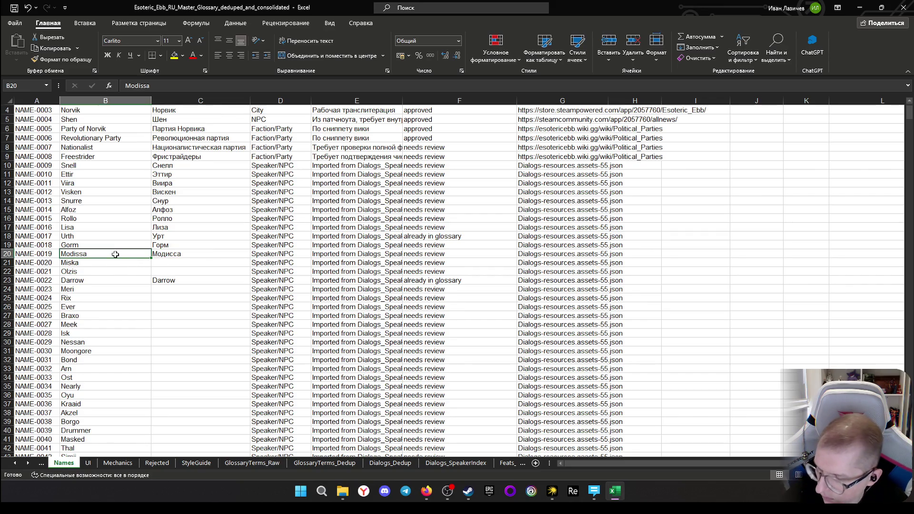
{"action": "key", "text": "ctrl+c"}
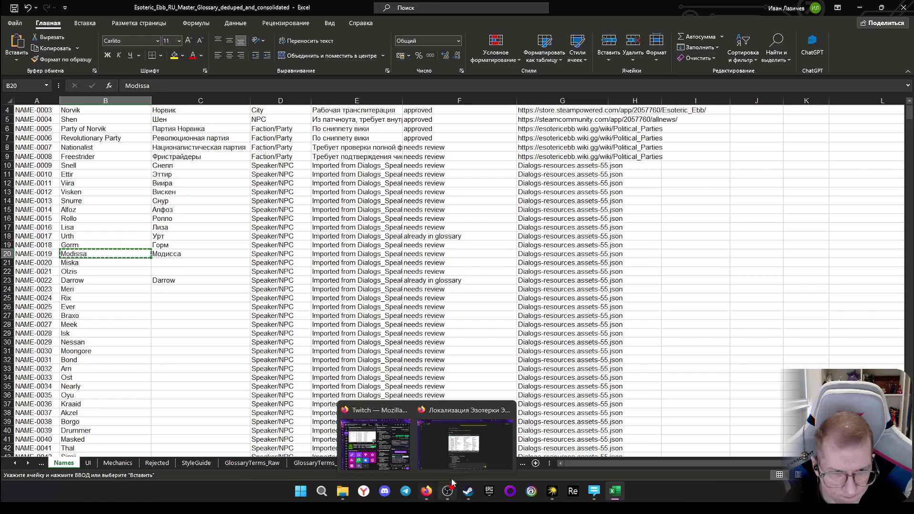
{"action": "left_click", "coordinate": [382, 436]}
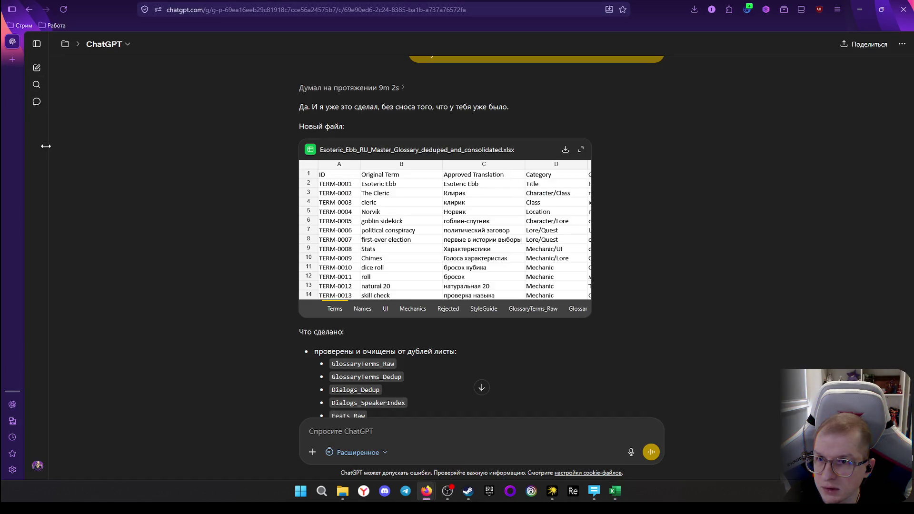
Switch to the 'Мир Норвика в Esoteric EBB' chat in ChatGPT
{"action": "left_click", "coordinate": [41, 120]}
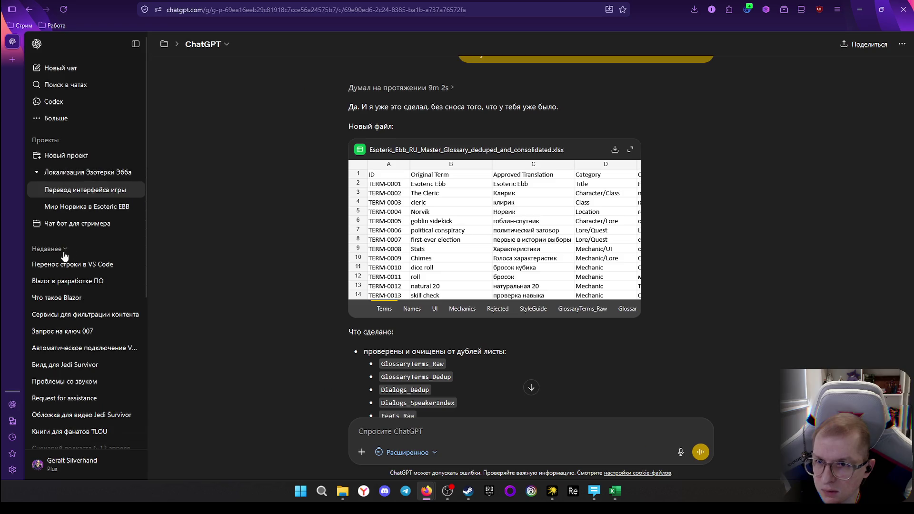
{"action": "left_click", "coordinate": [86, 206]}
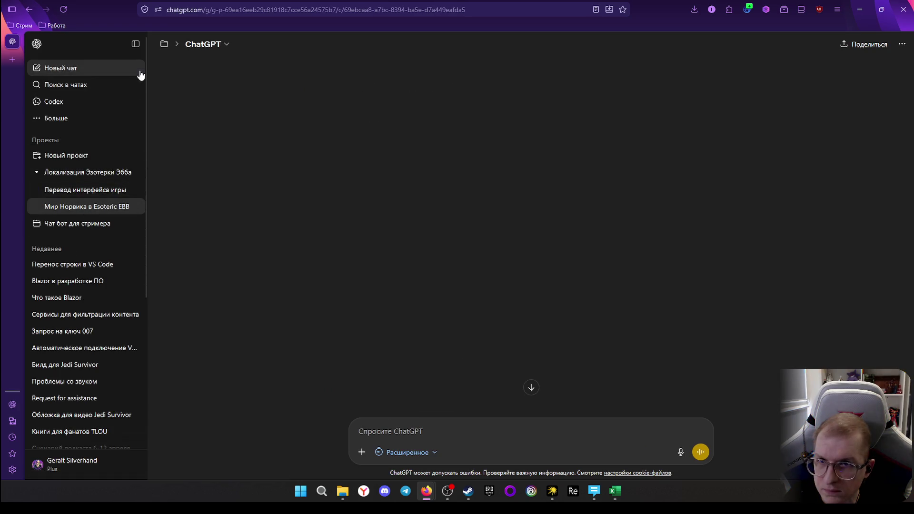
{"action": "left_click", "coordinate": [135, 43]}
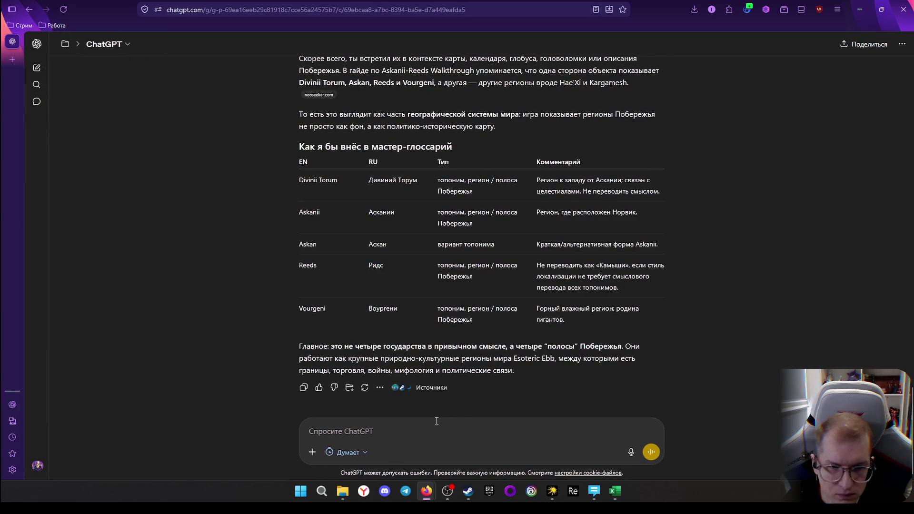
{"action": "scroll", "coordinate": [413, 253], "scroll_direction": "up", "scroll_amount": 3}
{"action": "scroll", "coordinate": [409, 257], "scroll_direction": "down", "scroll_amount": 2}
{"action": "scroll", "coordinate": [409, 258], "scroll_direction": "down", "scroll_amount": 1}
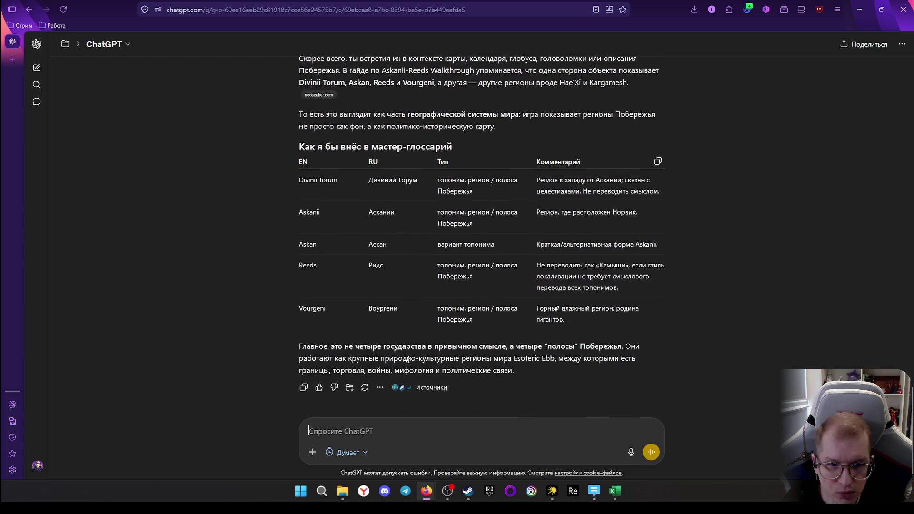
Send the question «Чье имя Modissa в игре?», removing the stray image attachment
{"action": "left_click", "coordinate": [376, 435]}
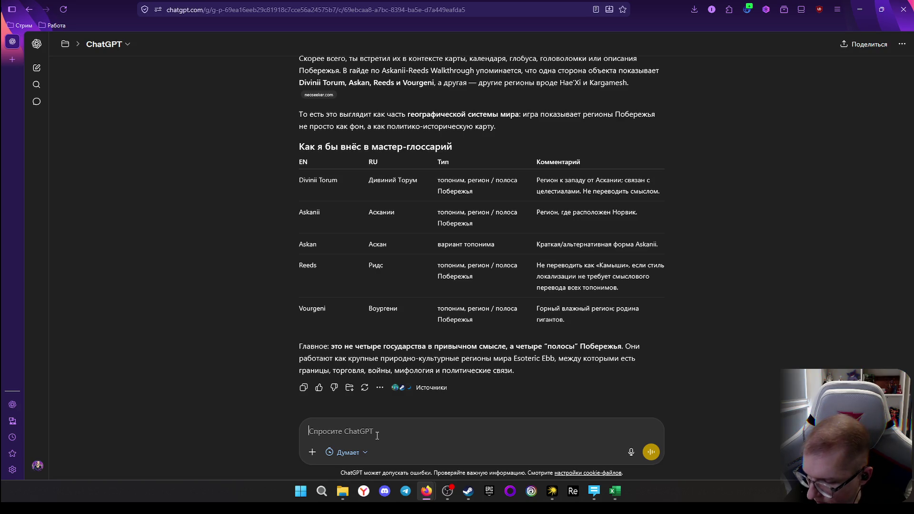
{"action": "type", "text": "ч"}
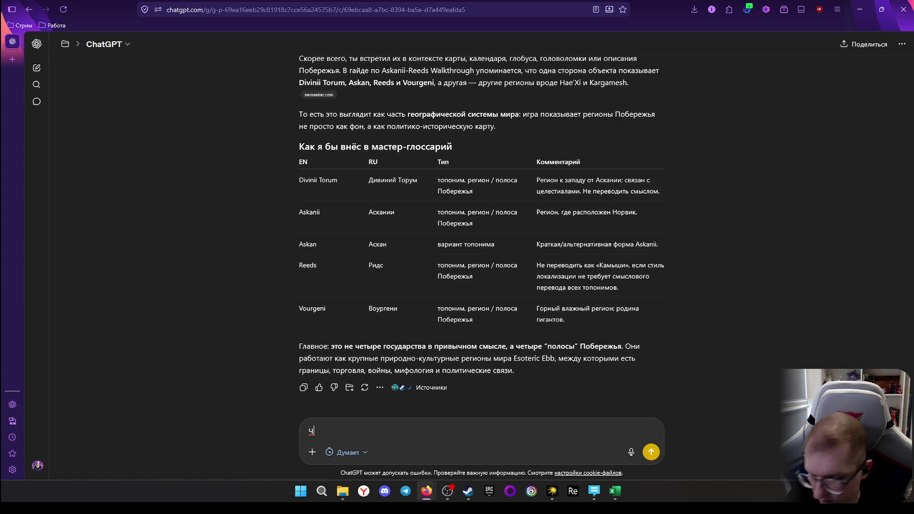
{"action": "key", "text": "BackSpace"}
{"action": "type", "text": "Чь"}
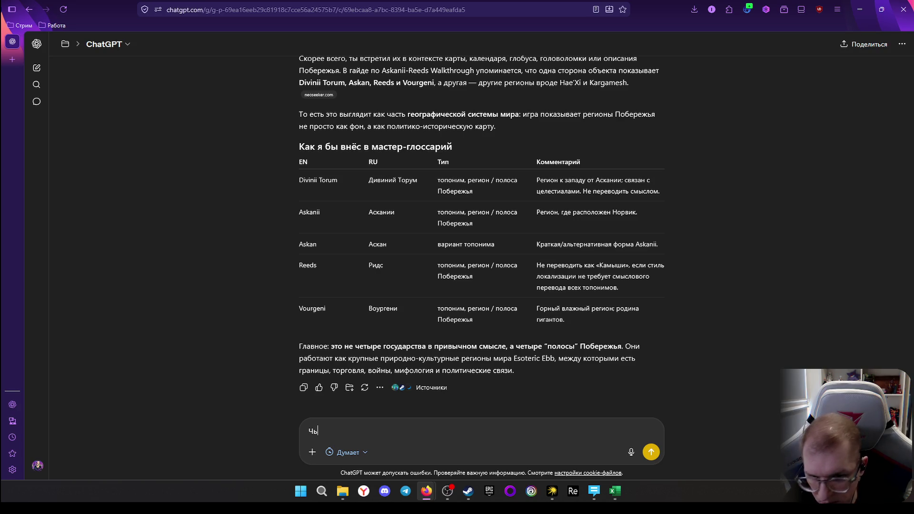
{"action": "type", "text": "е имя Modissa"}
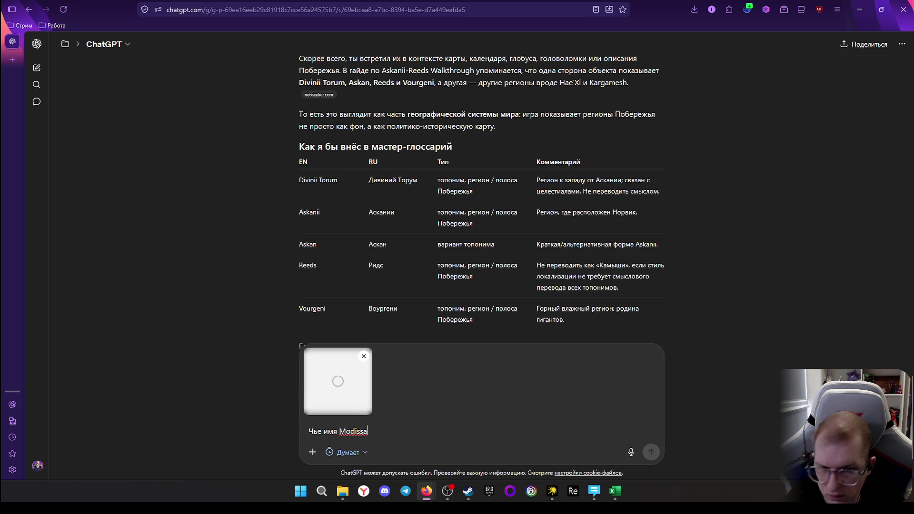
{"action": "key", "text": "ctrl+v"}
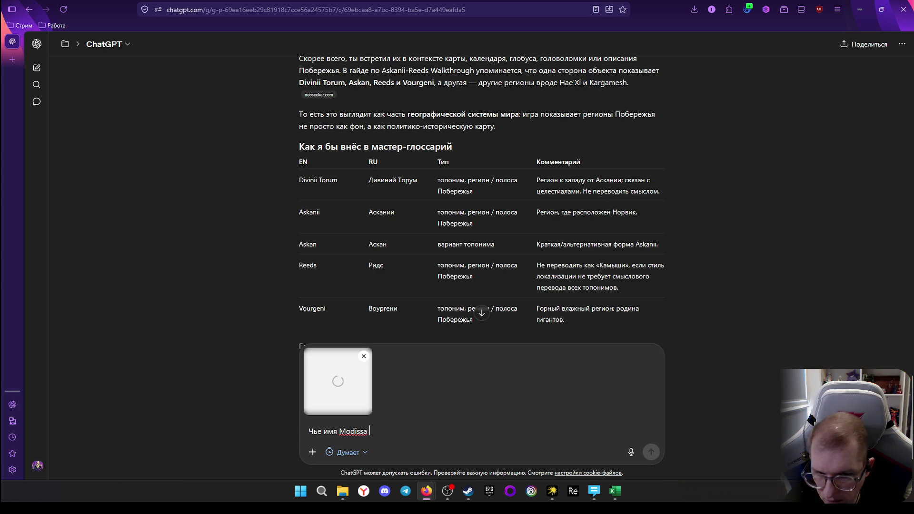
{"action": "type", "text": "в "}
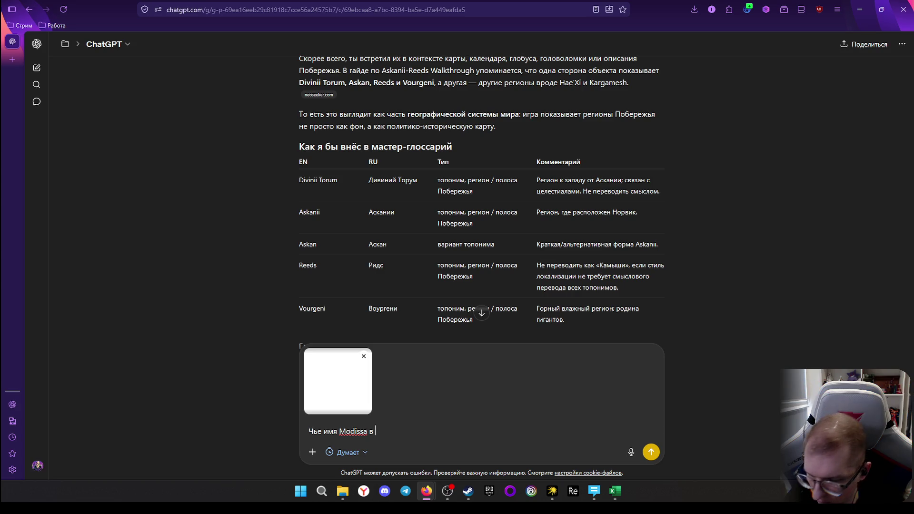
{"action": "type", "text": "иг"}
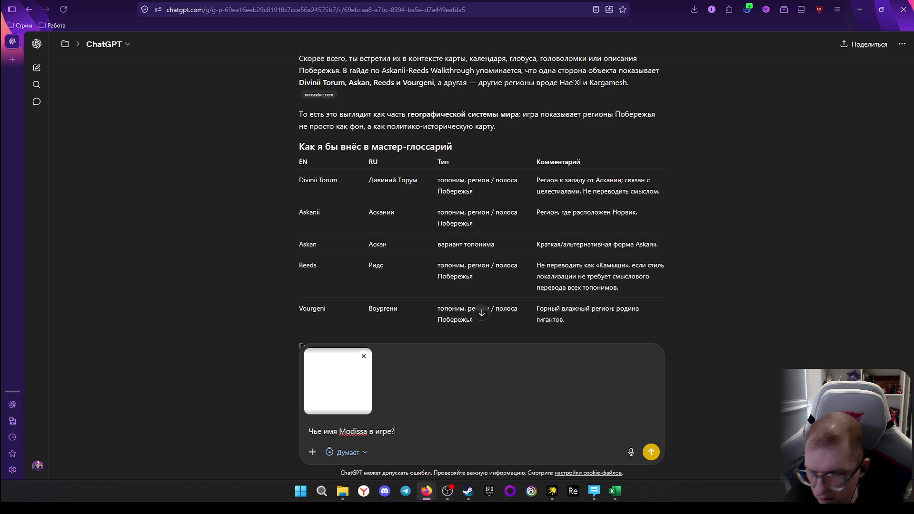
{"action": "left_click", "coordinate": [363, 355]}
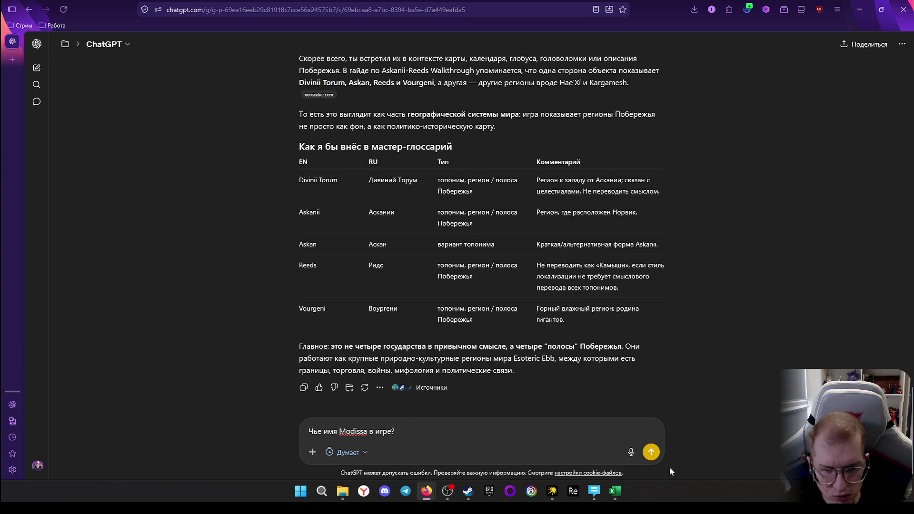
{"action": "left_click", "coordinate": [651, 451]}
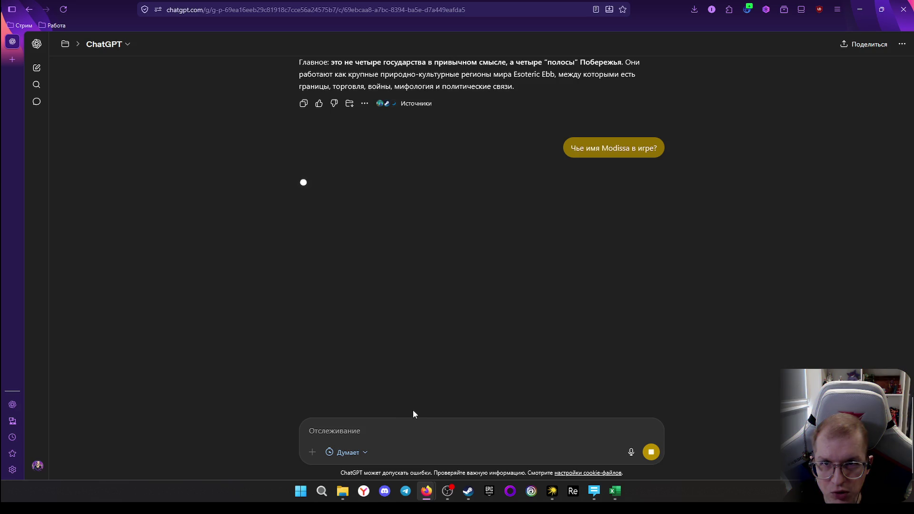
{"action": "scroll", "coordinate": [416, 351], "scroll_direction": "up", "scroll_amount": 1}
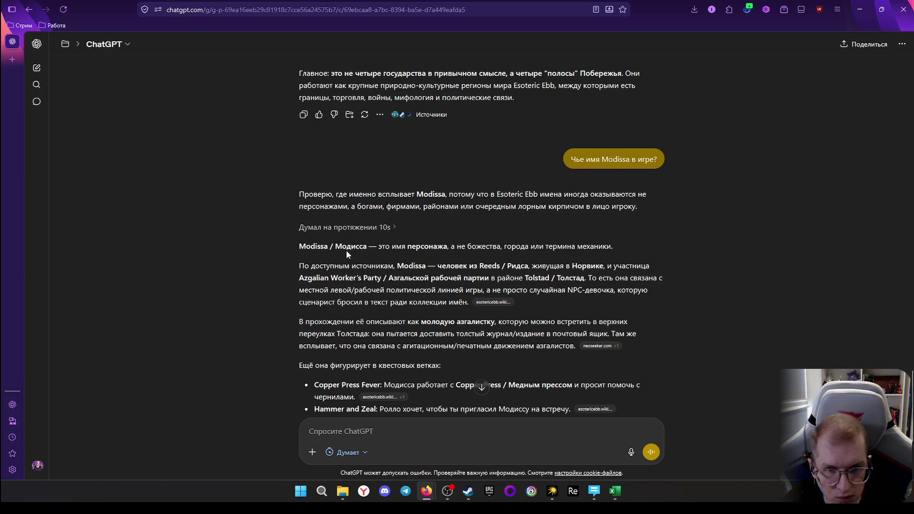
{"action": "scroll", "coordinate": [379, 275], "scroll_direction": "down", "scroll_amount": 1}
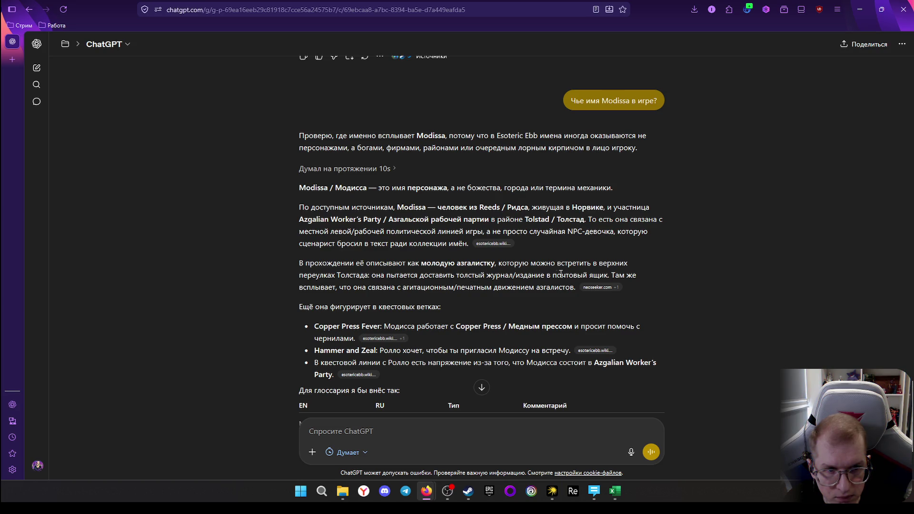
{"action": "scroll", "coordinate": [398, 315], "scroll_direction": "down", "scroll_amount": 1}
{"action": "scroll", "coordinate": [398, 315], "scroll_direction": "down", "scroll_amount": 1}
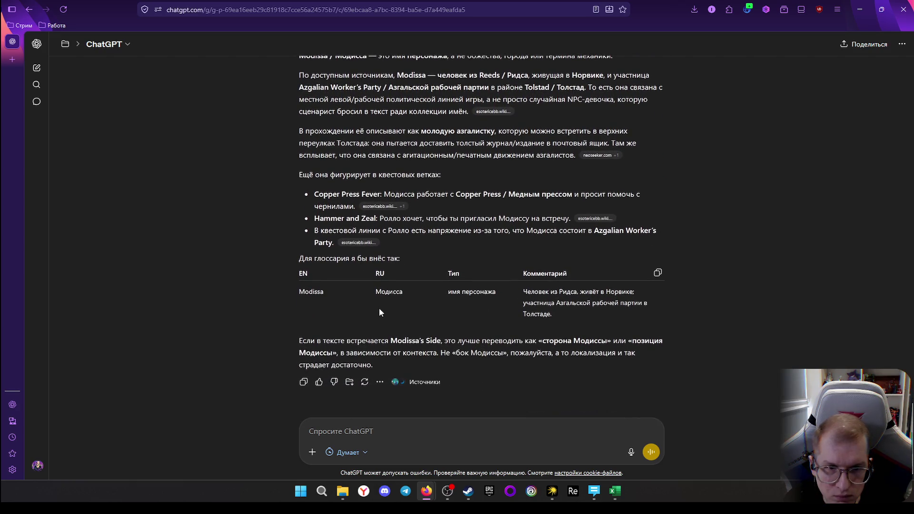
{"action": "scroll", "coordinate": [466, 292], "scroll_direction": "up", "scroll_amount": 2}
{"action": "scroll", "coordinate": [465, 292], "scroll_direction": "up", "scroll_amount": 3}
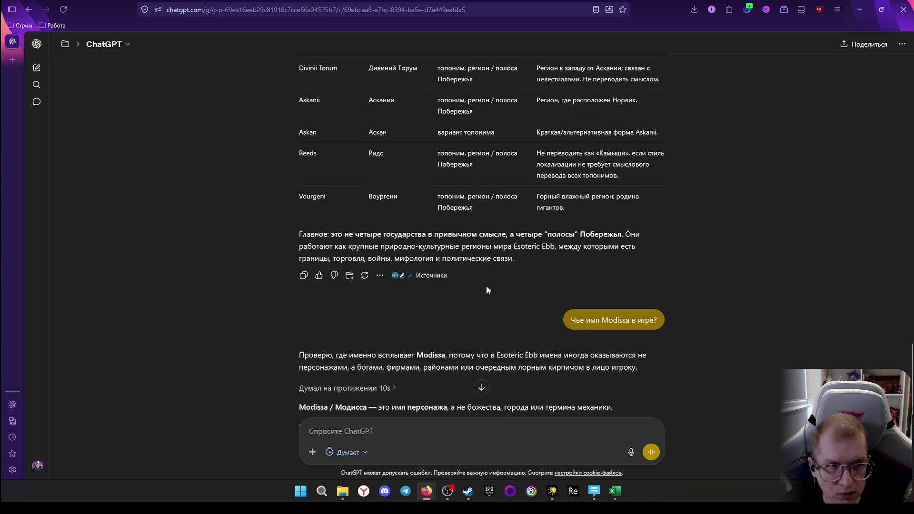
{"action": "scroll", "coordinate": [450, 308], "scroll_direction": "down", "scroll_amount": 2}
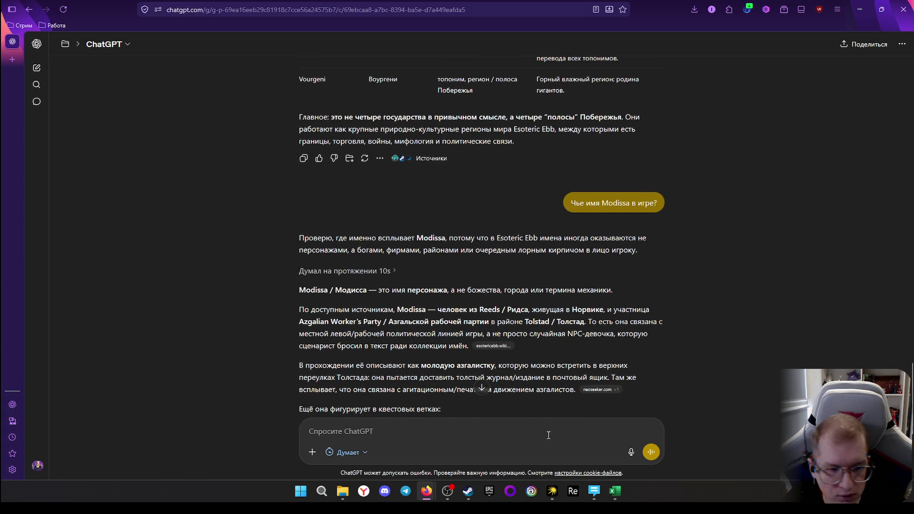
Bring the Excel glossary back to the front after reading the Modissa answer
{"action": "left_click", "coordinate": [614, 492]}
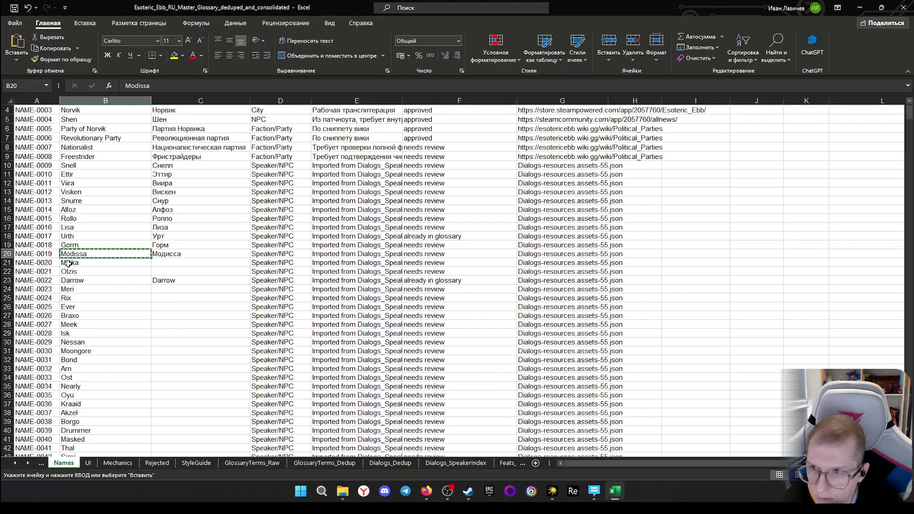
Enter Миска, Олзис and Дарроу in C21–C23 for Miska, Olzis and Darrow
{"action": "left_click", "coordinate": [175, 263]}
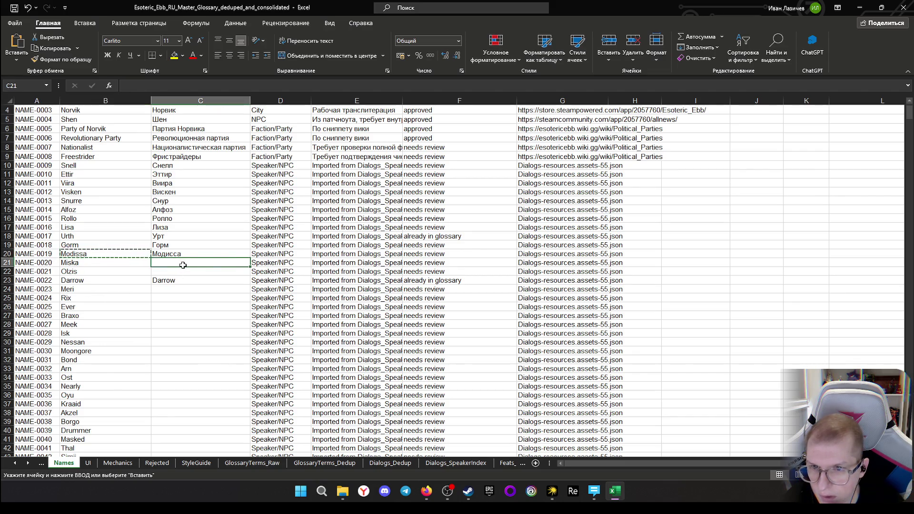
{"action": "type", "text": "Миск"}
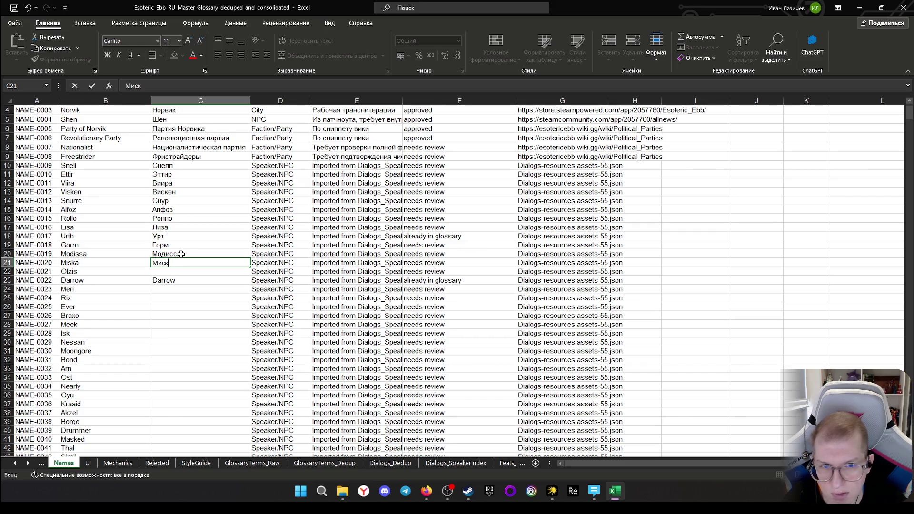
{"action": "type", "text": "а"}
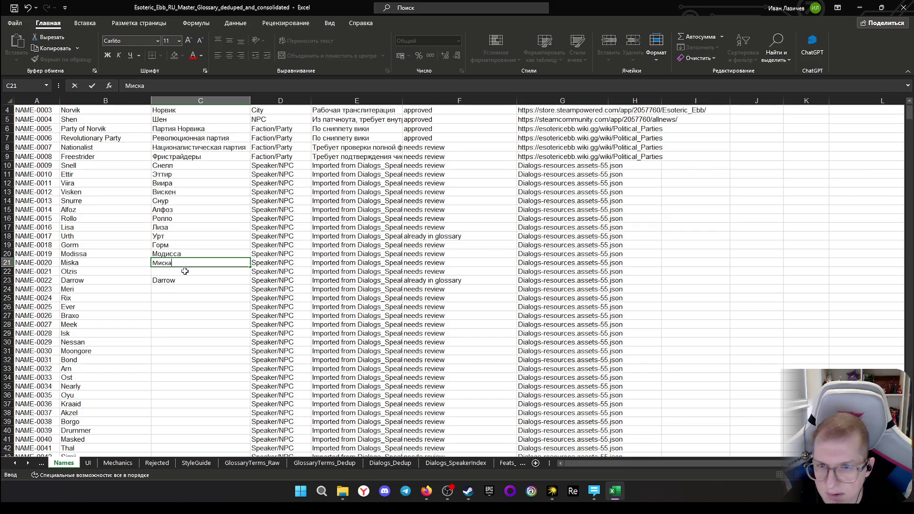
{"action": "left_click", "coordinate": [177, 272]}
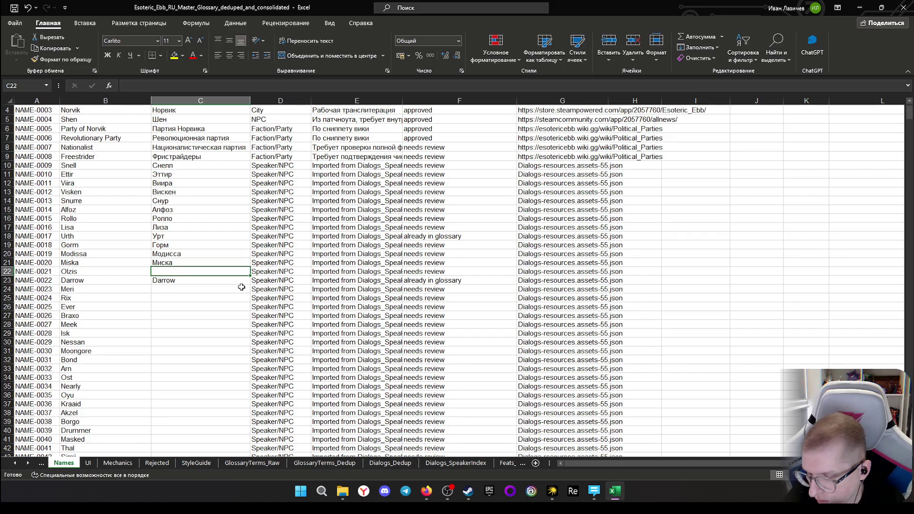
{"action": "type", "text": "Олзис"}
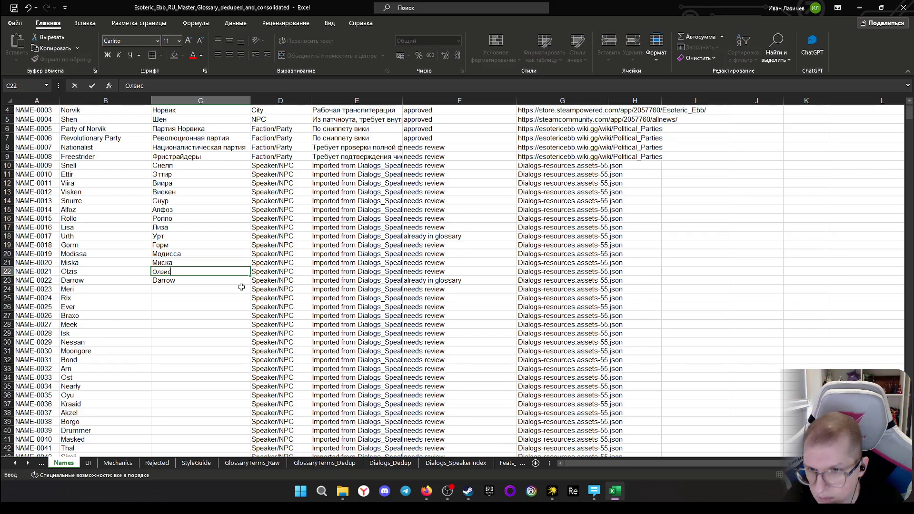
{"action": "left_click", "coordinate": [160, 289]}
{"action": "left_click", "coordinate": [174, 281]}
{"action": "left_click", "coordinate": [184, 288]}
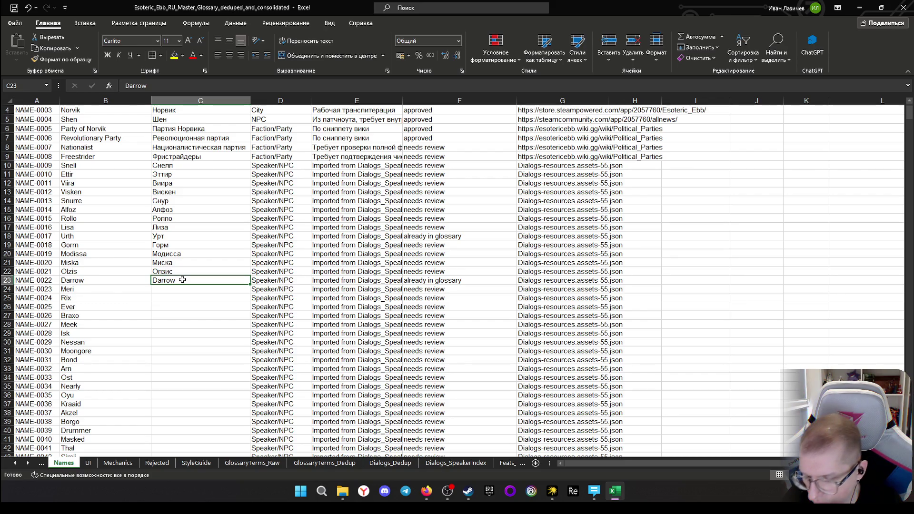
{"action": "type", "text": "Дарро"}
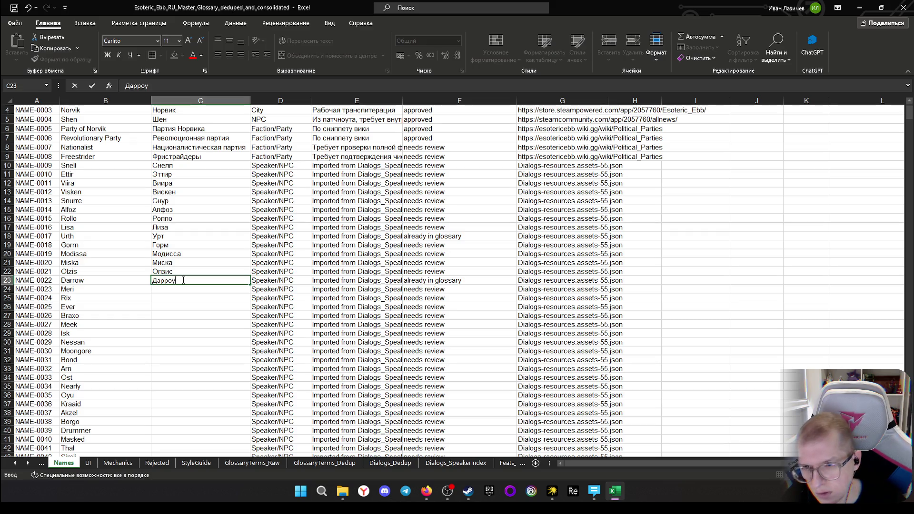
{"action": "type", "text": "у"}
{"action": "key", "text": "Return"}
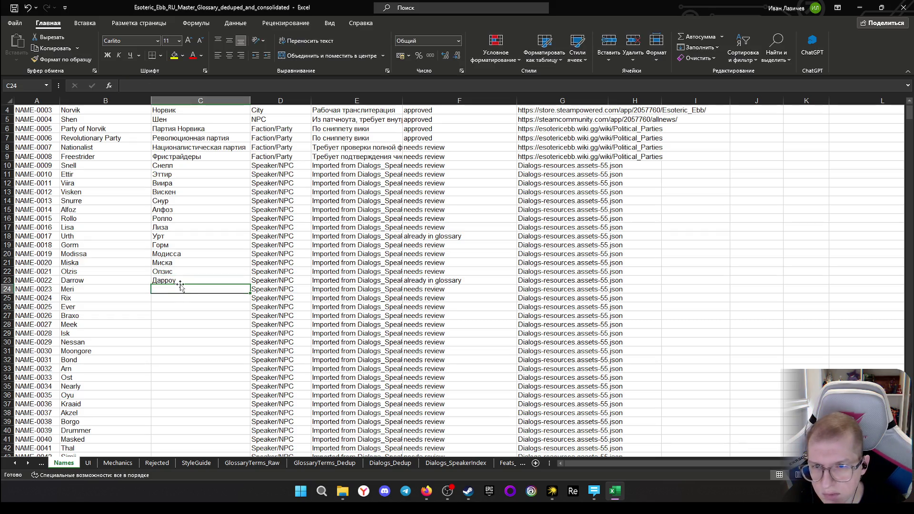
{"action": "left_click", "coordinate": [181, 282]}
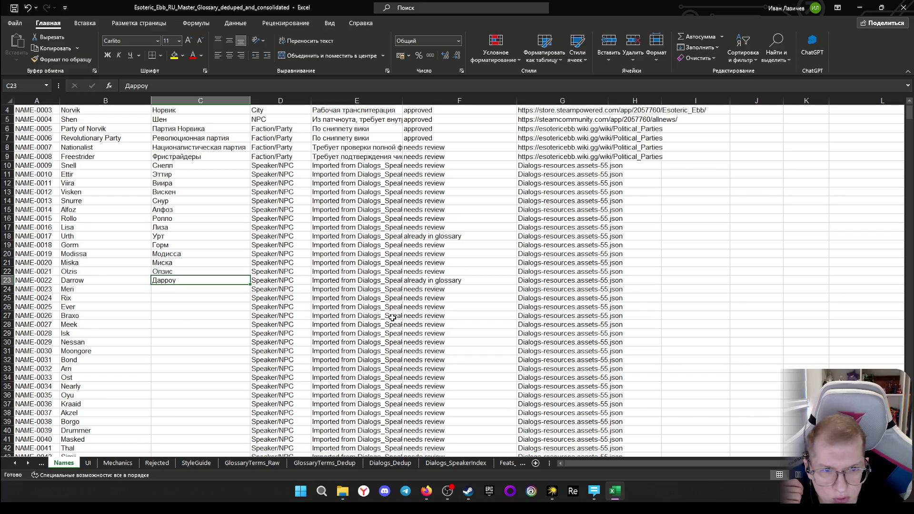
Copy the English name Darrow and bring up a new Firefox tab
{"action": "left_click", "coordinate": [80, 282]}
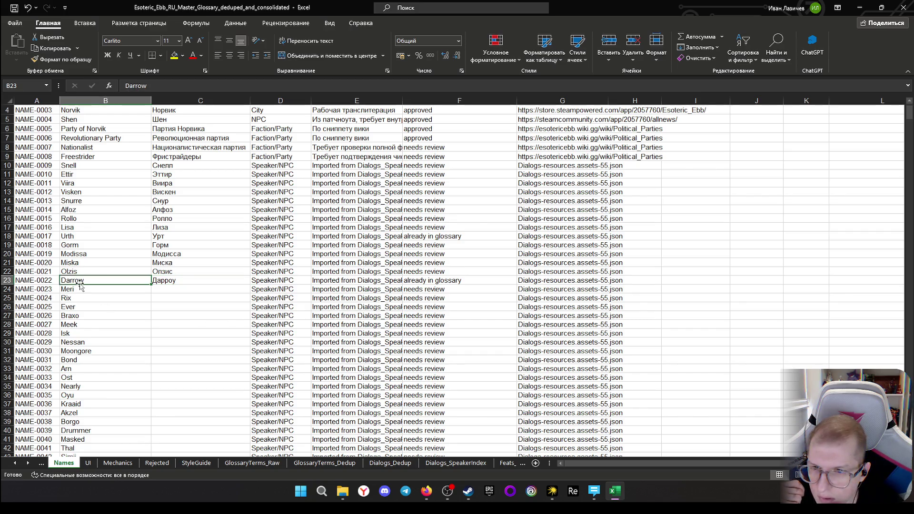
{"action": "key", "text": "ctrl+c"}
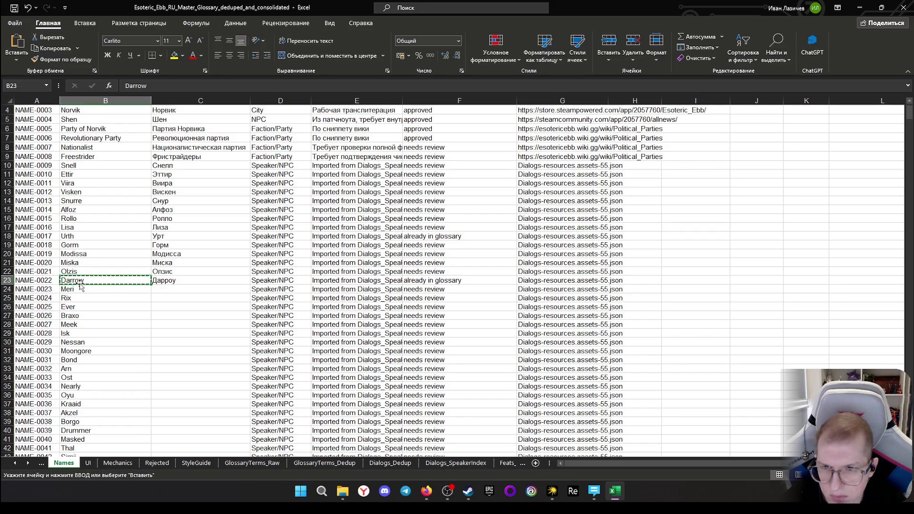
{"action": "left_click", "coordinate": [425, 491]}
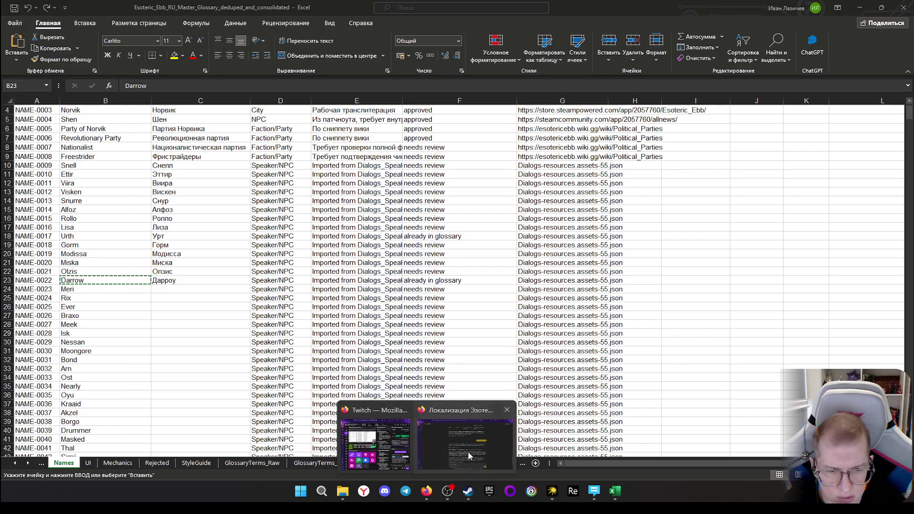
{"action": "left_click", "coordinate": [471, 439]}
{"action": "left_click", "coordinate": [12, 62]}
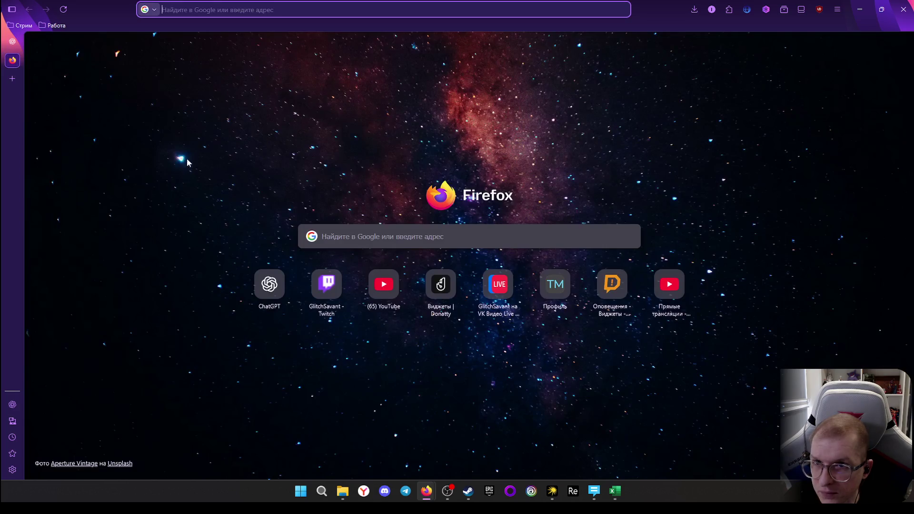
Search Google for «Darrow имя» and expand the AI overview and male-or-female FAQ
{"action": "left_click", "coordinate": [245, 9]}
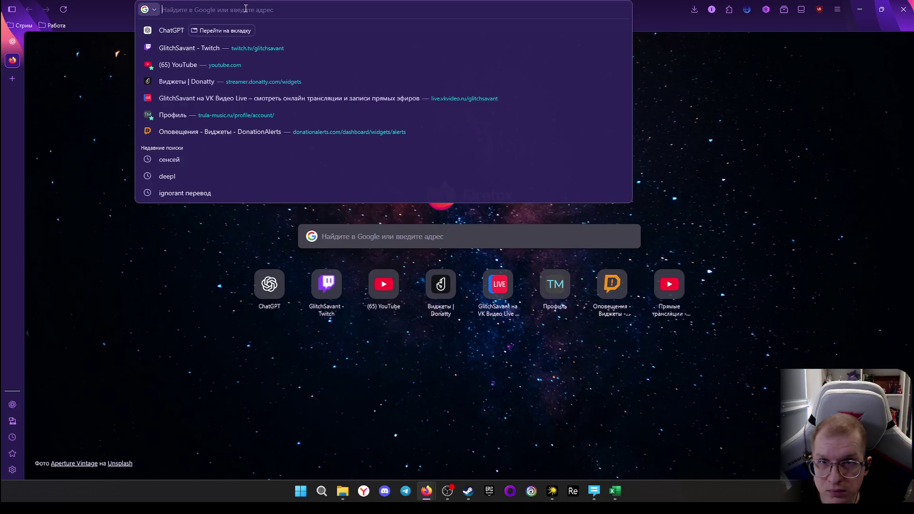
{"action": "type", "text": "Darrow"}
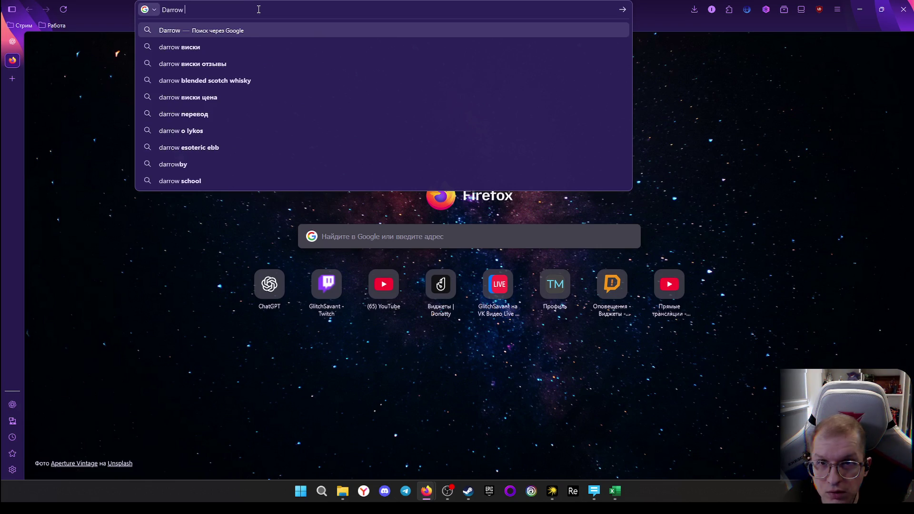
{"action": "type", "text": "имя"}
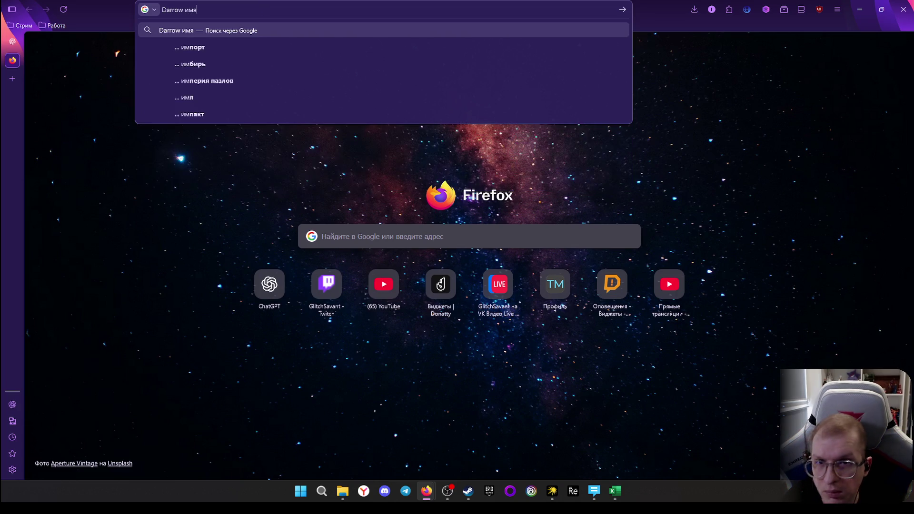
{"action": "key", "text": "Return"}
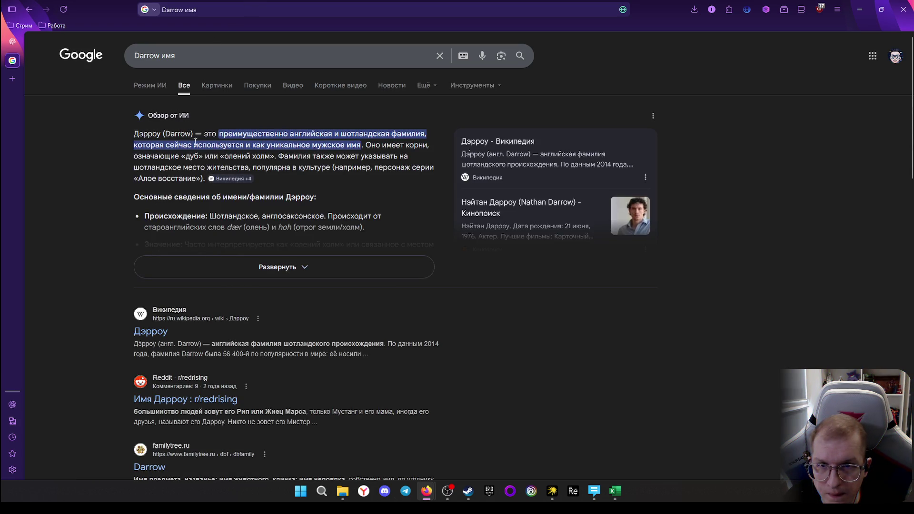
{"action": "left_click", "coordinate": [285, 266]}
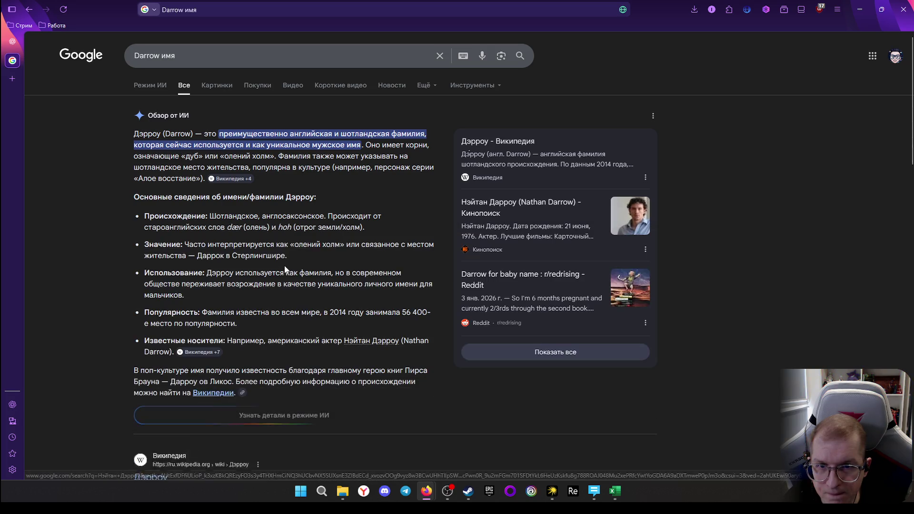
{"action": "scroll", "coordinate": [290, 264], "scroll_direction": "down", "scroll_amount": 3}
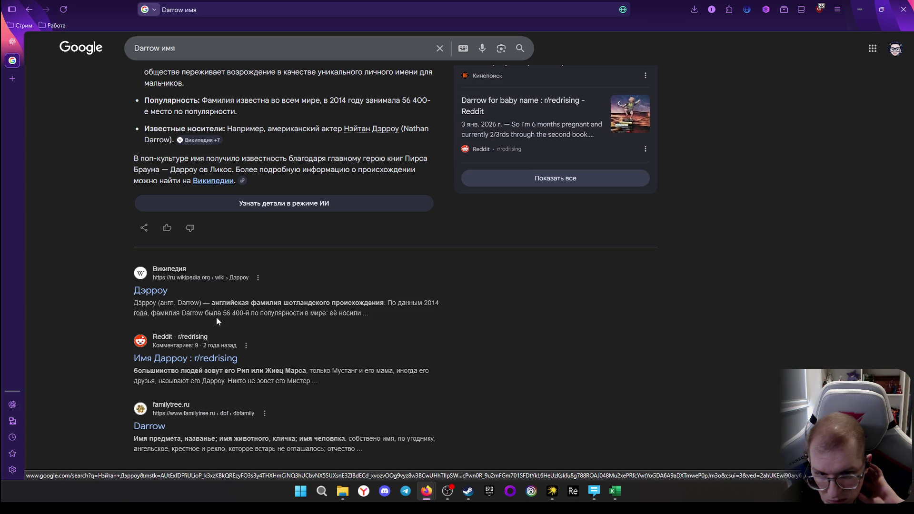
{"action": "scroll", "coordinate": [217, 317], "scroll_direction": "down", "scroll_amount": 2}
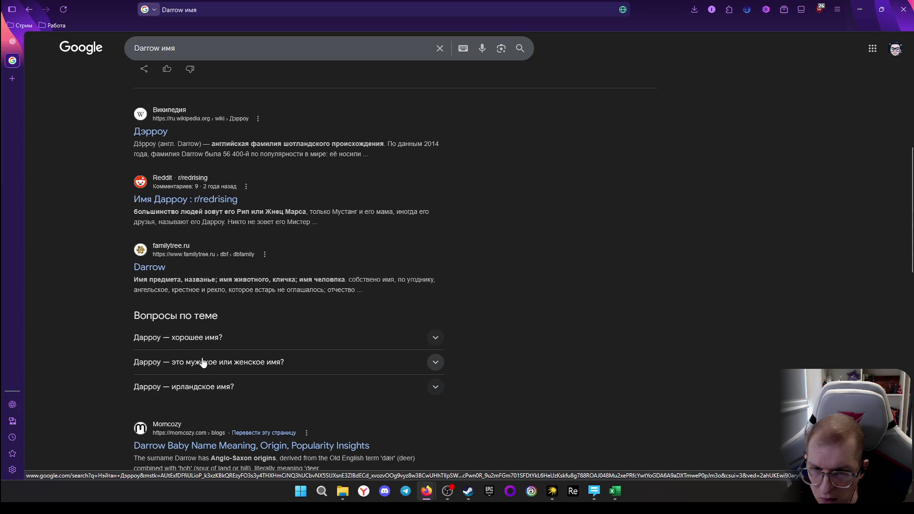
{"action": "left_click", "coordinate": [313, 372]}
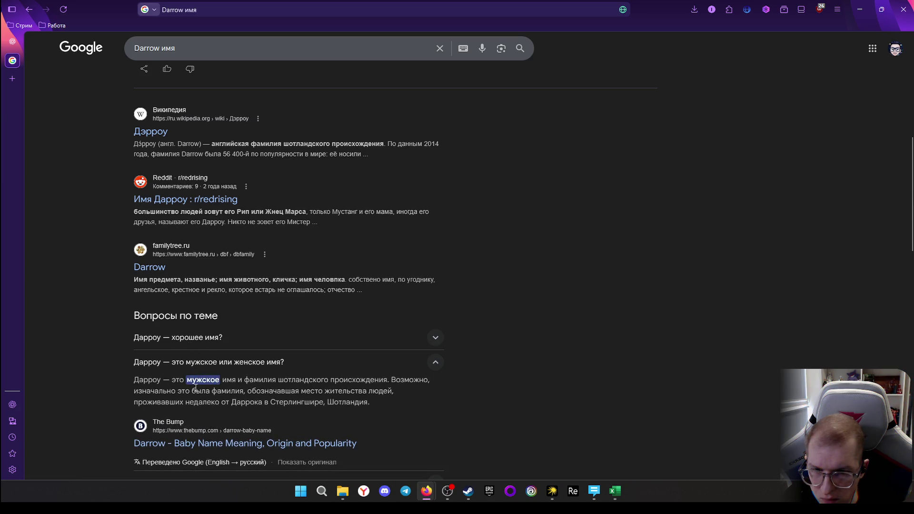
{"action": "scroll", "coordinate": [331, 391], "scroll_direction": "down", "scroll_amount": 1}
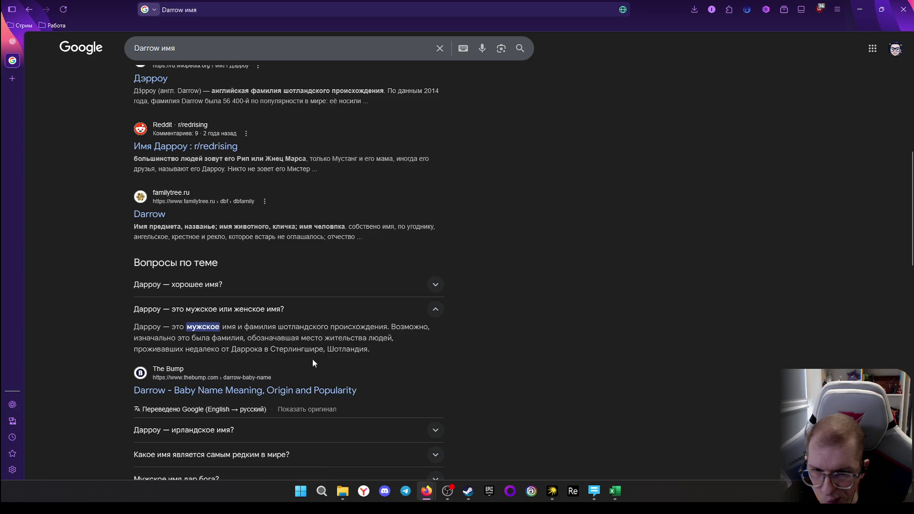
{"action": "scroll", "coordinate": [340, 335], "scroll_direction": "down", "scroll_amount": 2}
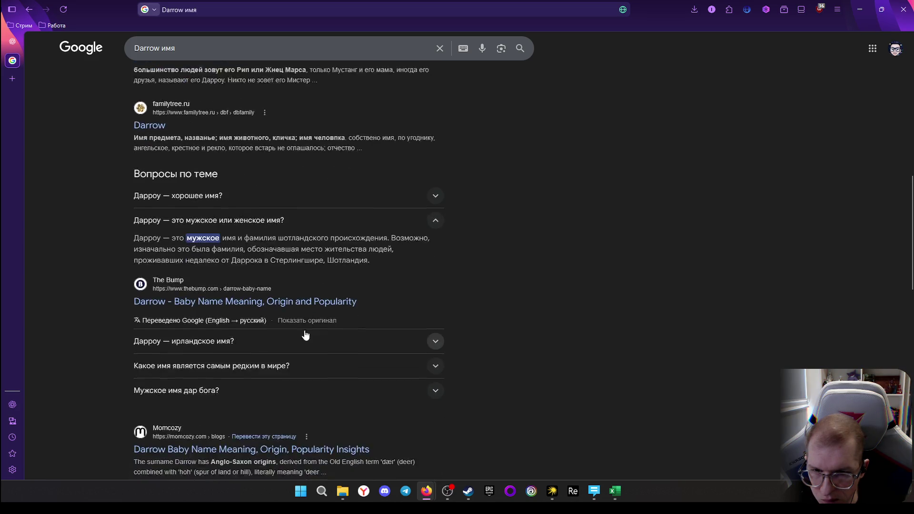
{"action": "scroll", "coordinate": [241, 333], "scroll_direction": "down", "scroll_amount": 2}
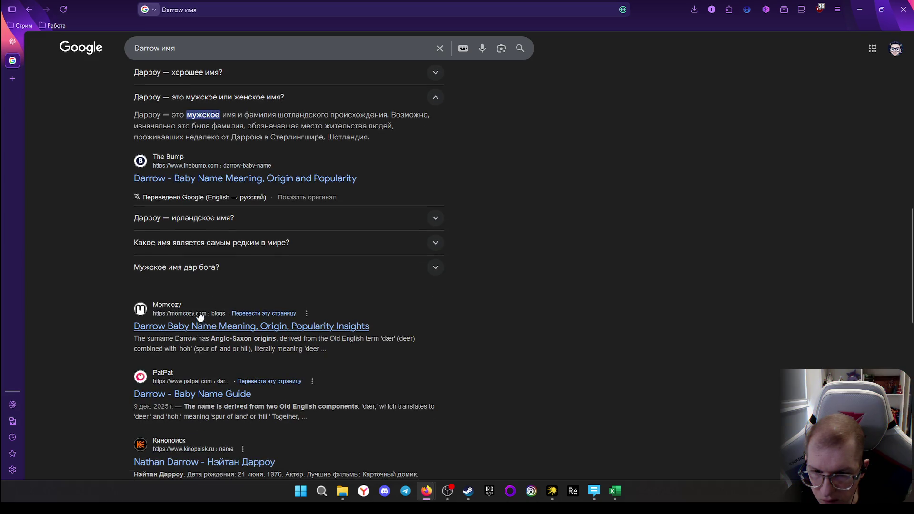
{"action": "scroll", "coordinate": [211, 352], "scroll_direction": "down", "scroll_amount": 2}
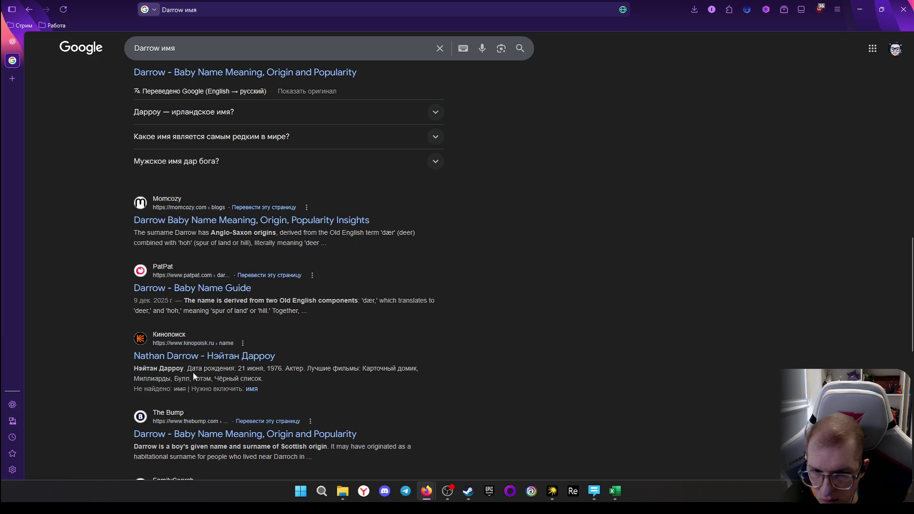
{"action": "scroll", "coordinate": [296, 368], "scroll_direction": "down", "scroll_amount": 1}
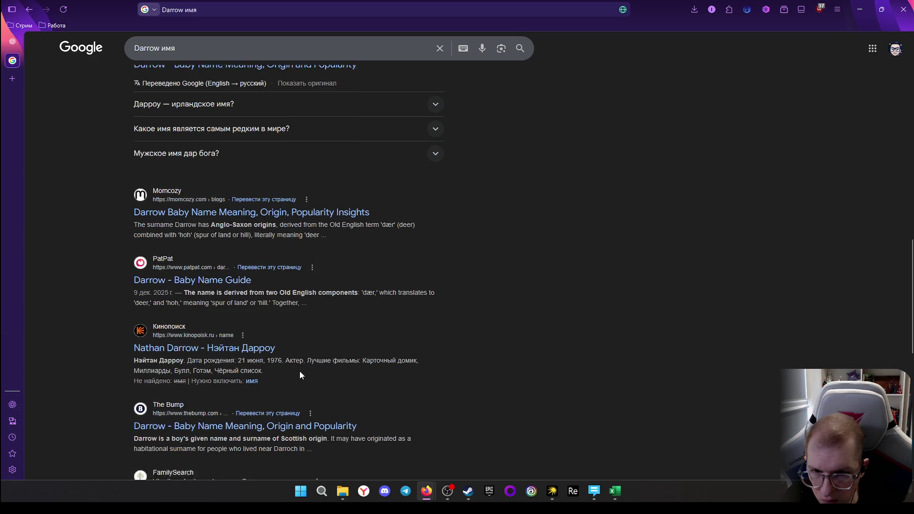
{"action": "scroll", "coordinate": [257, 318], "scroll_direction": "down", "scroll_amount": 2}
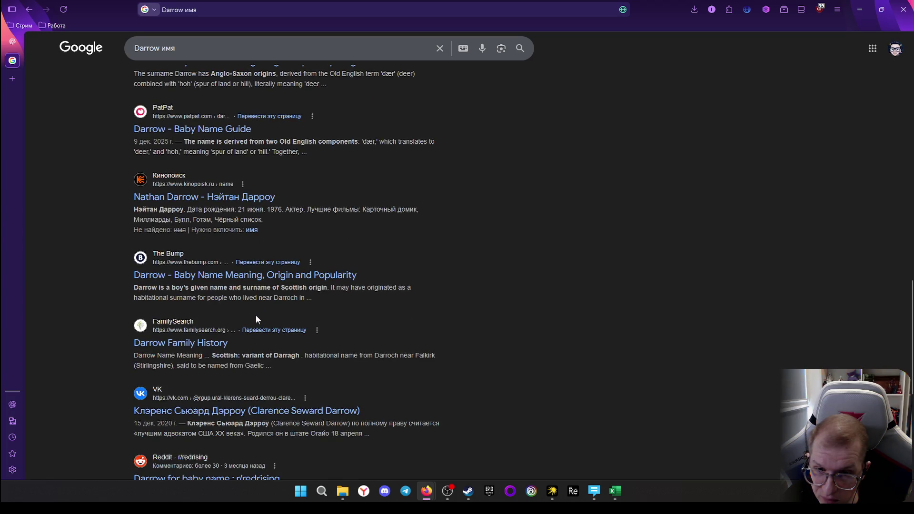
{"action": "scroll", "coordinate": [255, 313], "scroll_direction": "up", "scroll_amount": 5}
{"action": "scroll", "coordinate": [262, 306], "scroll_direction": "up", "scroll_amount": 5}
{"action": "scroll", "coordinate": [250, 214], "scroll_direction": "up", "scroll_amount": 5}
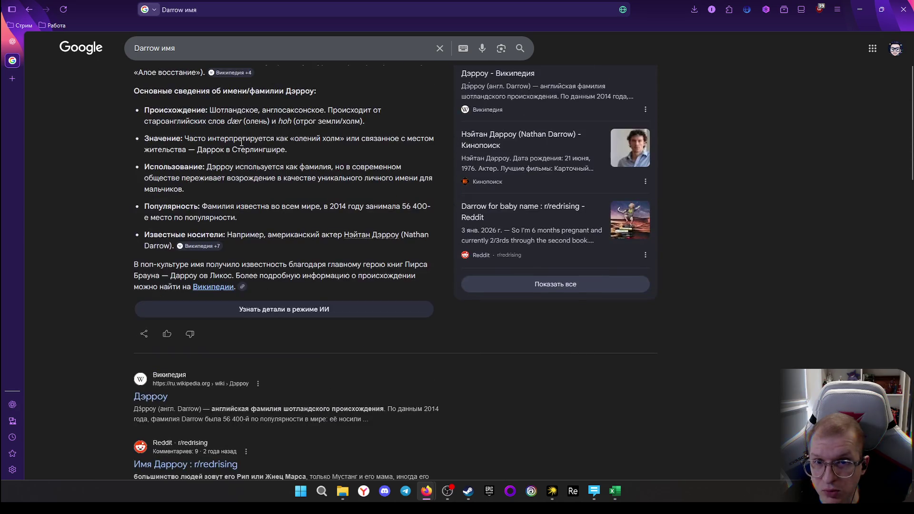
{"action": "scroll", "coordinate": [236, 117], "scroll_direction": "up", "scroll_amount": 5}
{"action": "left_click", "coordinate": [191, 51]}
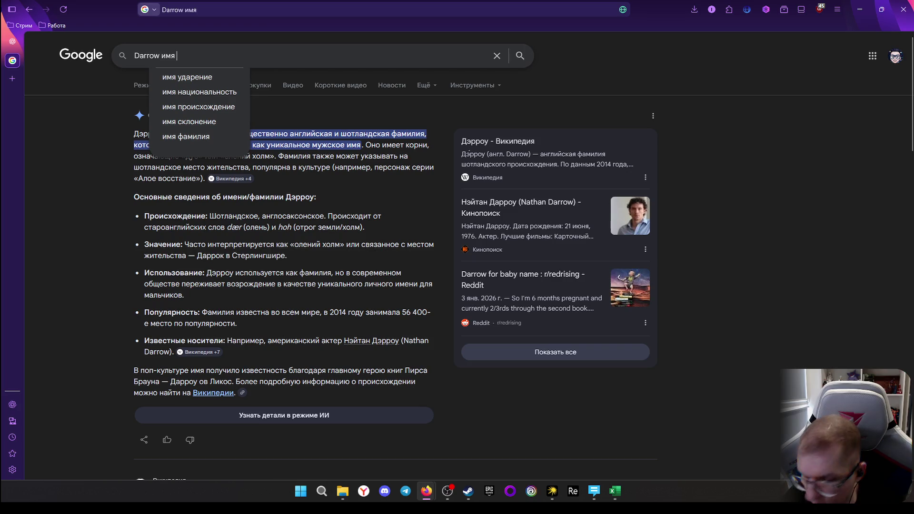
{"action": "type", "text": "пе"}
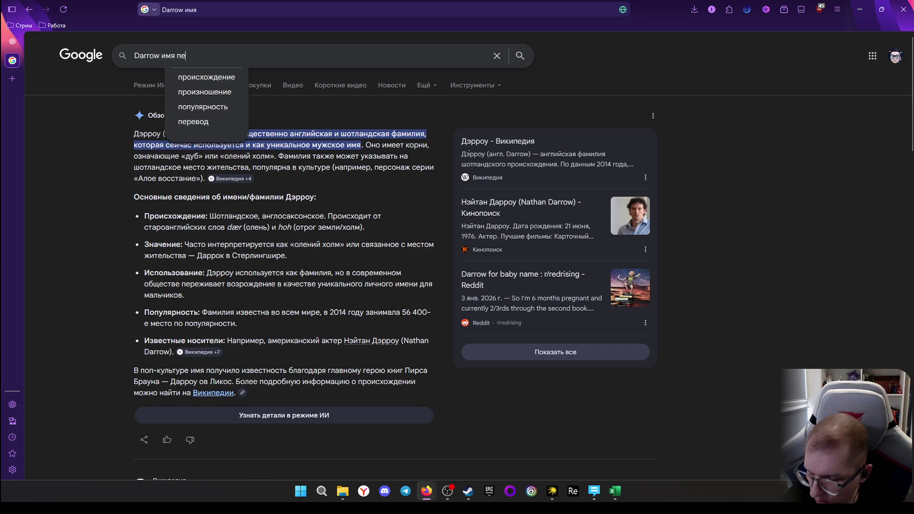
{"action": "type", "text": "ревод"}
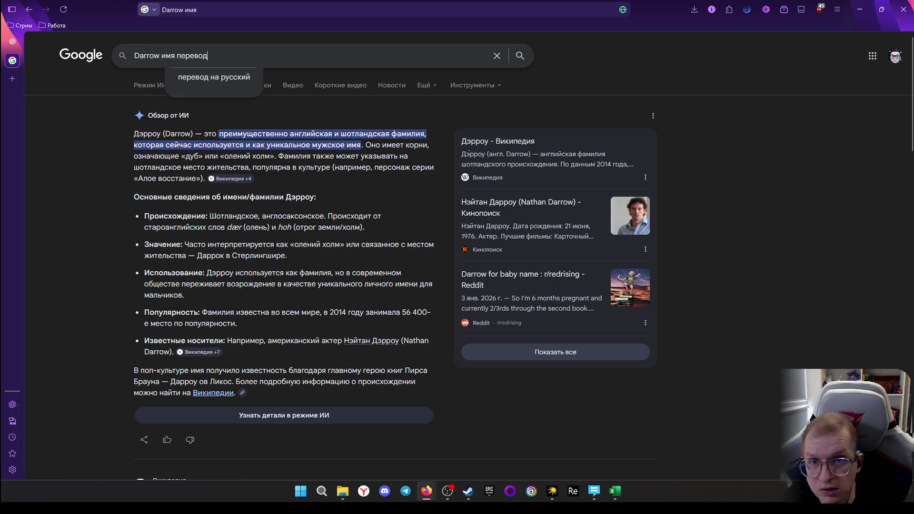
Search «Darrow имя перевод» and play the translator's spoken result
{"action": "key", "text": "Return"}
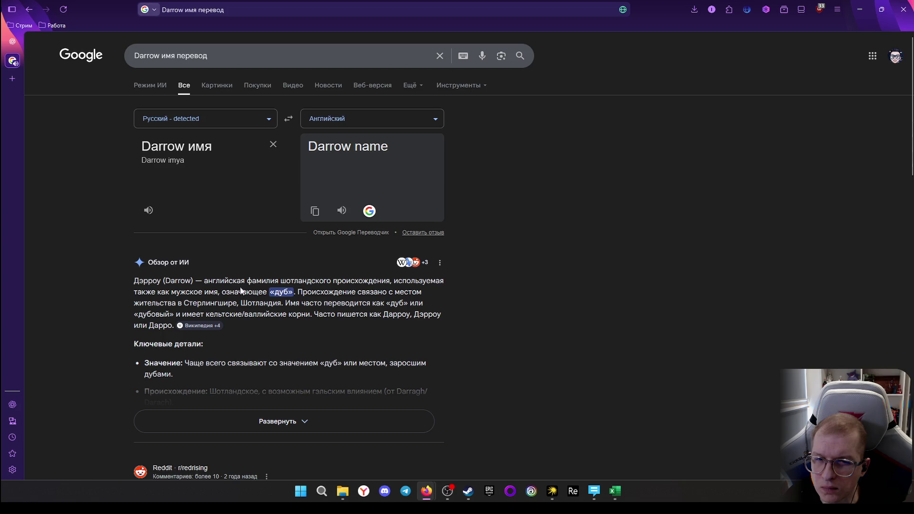
{"action": "left_click", "coordinate": [342, 211]}
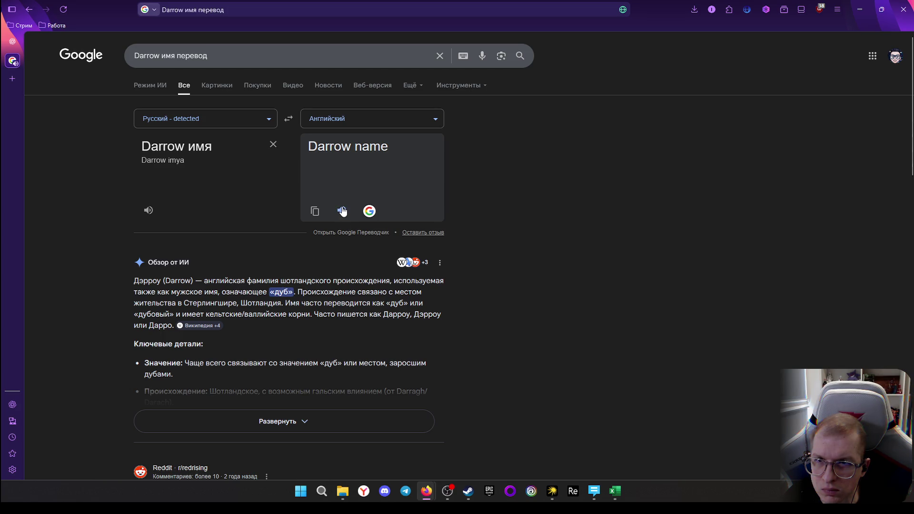
Remove имя from the translator source and play Darrow's pronunciation twice
{"action": "triple_click", "coordinate": [189, 149]}
{"action": "left_click", "coordinate": [211, 151]}
{"action": "left_click_drag", "start_coordinate": [188, 148], "coordinate": [213, 150]}
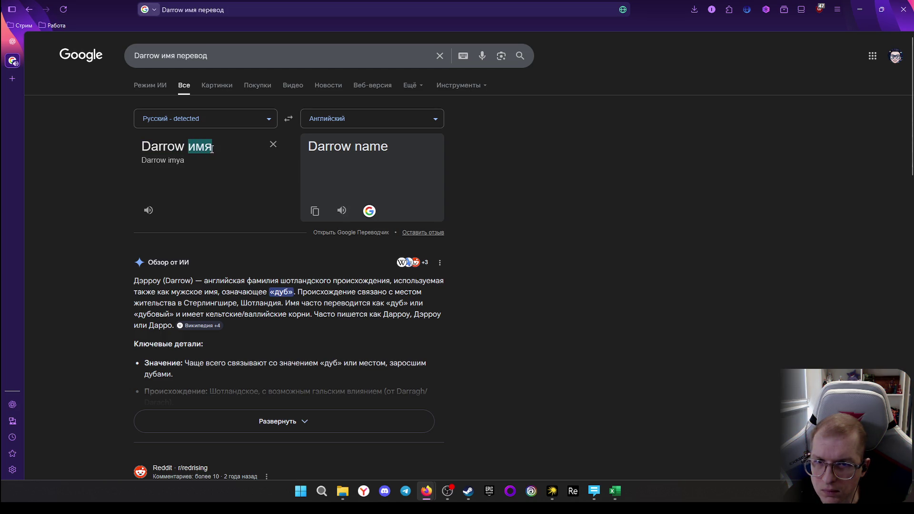
{"action": "key", "text": "BackSpace"}
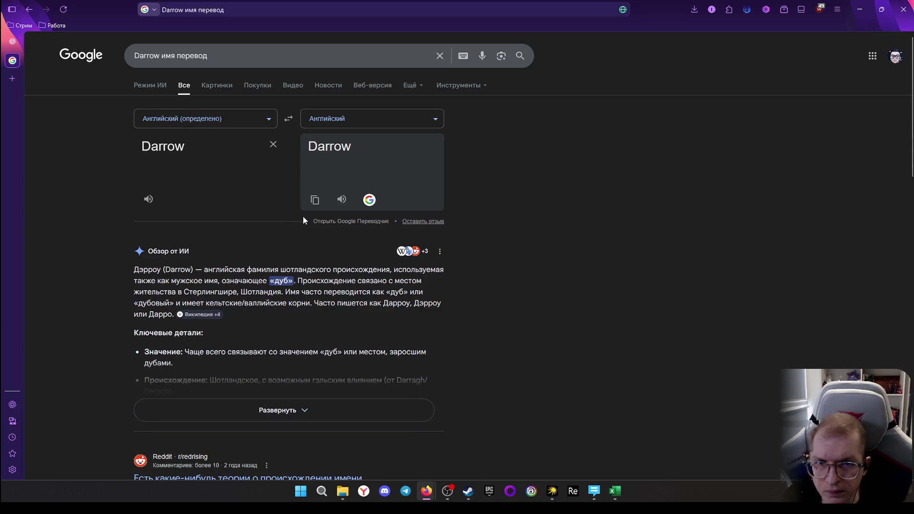
{"action": "left_click", "coordinate": [342, 200]}
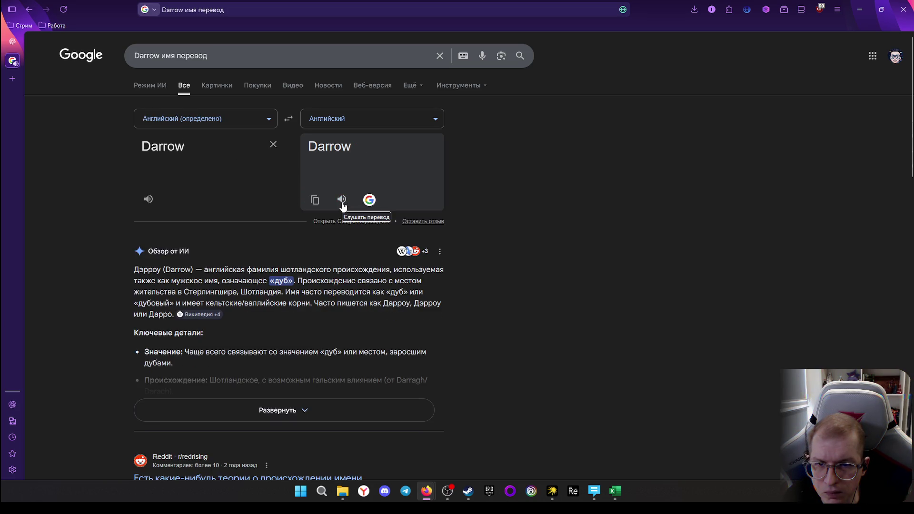
{"action": "left_click", "coordinate": [342, 200]}
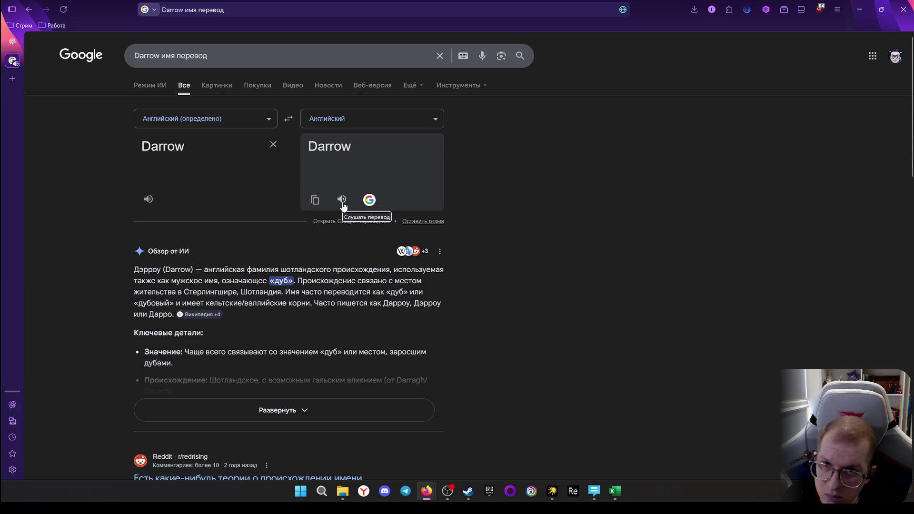
{"action": "scroll", "coordinate": [343, 220], "scroll_direction": "down", "scroll_amount": 3}
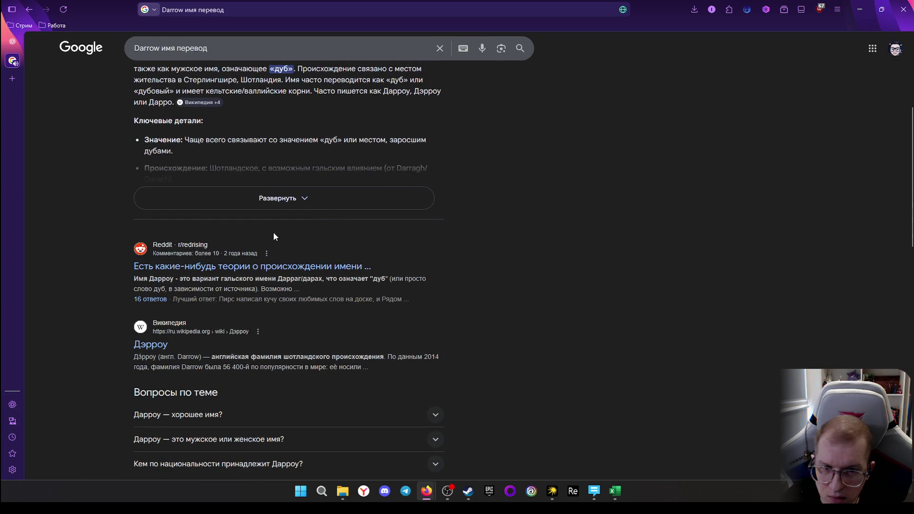
{"action": "scroll", "coordinate": [274, 235], "scroll_direction": "down", "scroll_amount": 2}
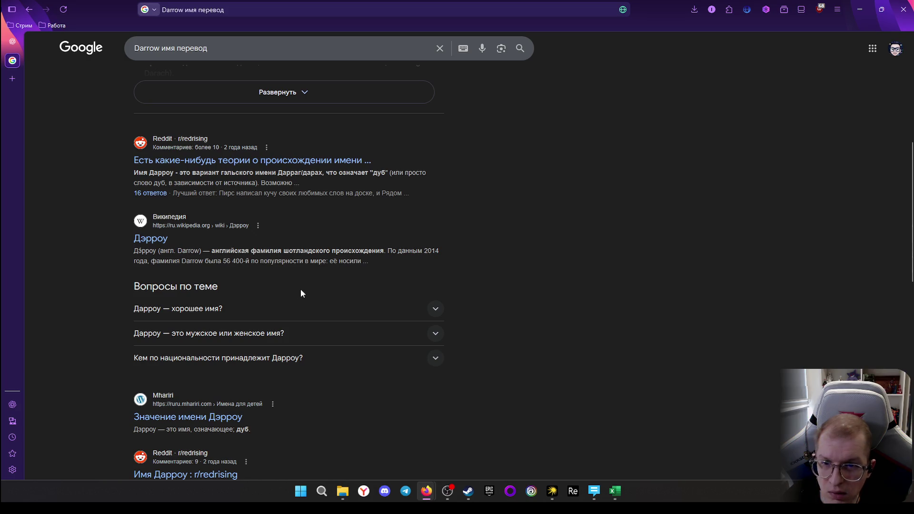
{"action": "scroll", "coordinate": [286, 278], "scroll_direction": "down", "scroll_amount": 2}
{"action": "scroll", "coordinate": [262, 289], "scroll_direction": "down", "scroll_amount": 1}
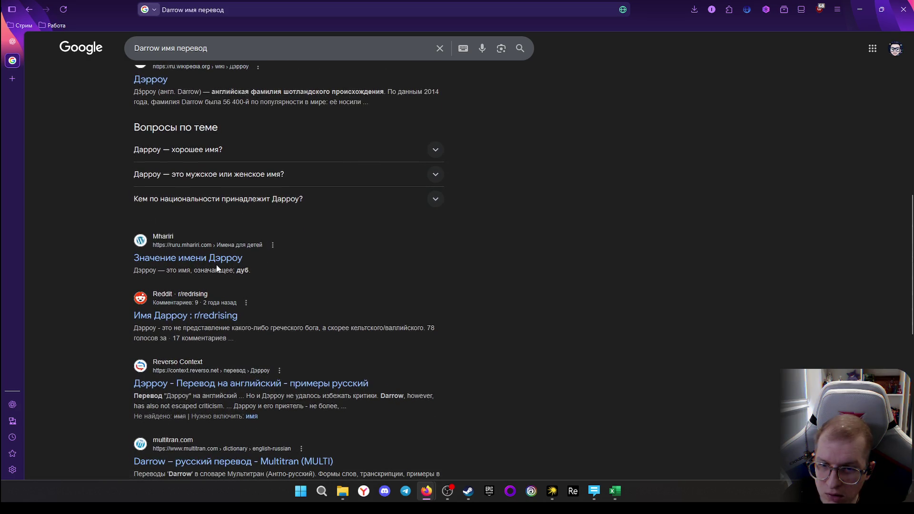
{"action": "scroll", "coordinate": [230, 274], "scroll_direction": "down", "scroll_amount": 1}
{"action": "scroll", "coordinate": [230, 279], "scroll_direction": "down", "scroll_amount": 2}
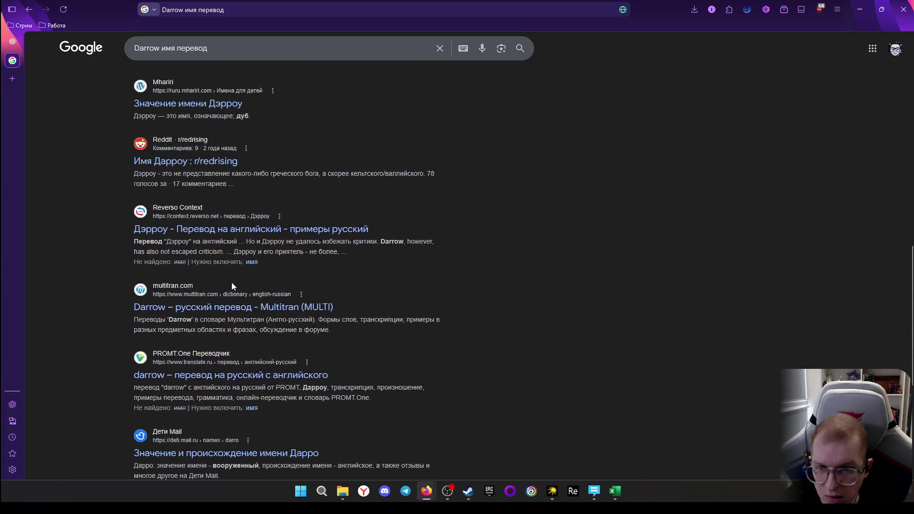
{"action": "scroll", "coordinate": [233, 287], "scroll_direction": "down", "scroll_amount": 3}
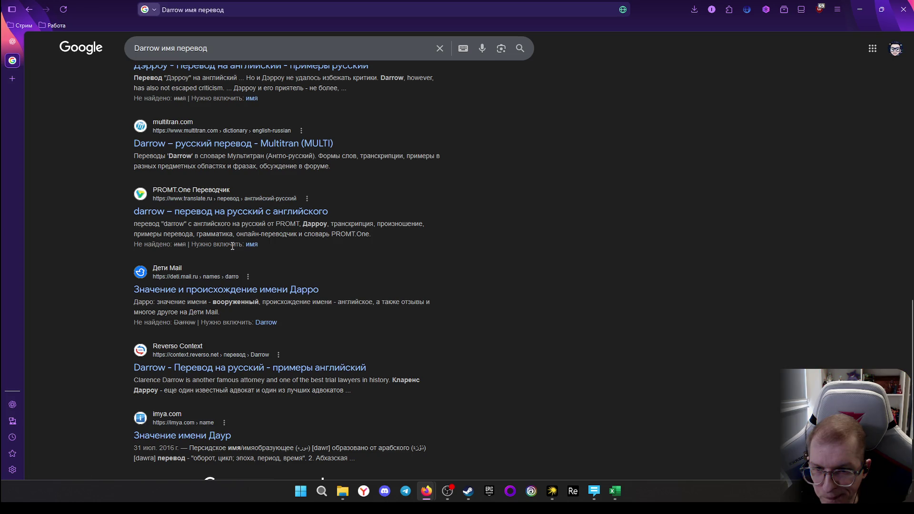
{"action": "scroll", "coordinate": [232, 245], "scroll_direction": "down", "scroll_amount": 1}
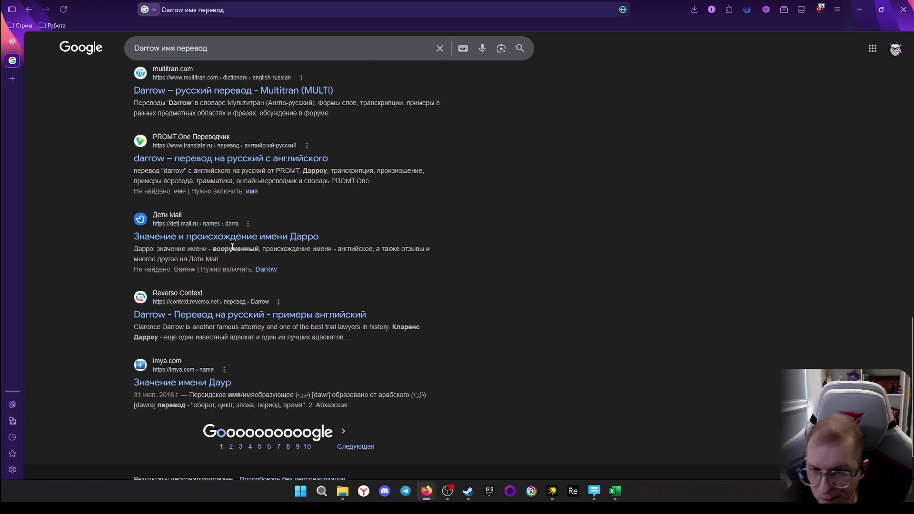
{"action": "scroll", "coordinate": [230, 248], "scroll_direction": "up", "scroll_amount": 4}
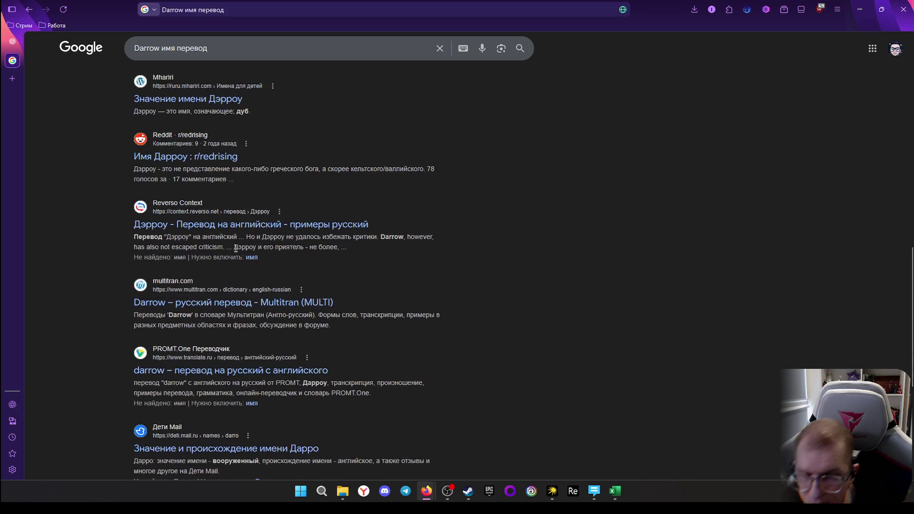
{"action": "scroll", "coordinate": [236, 251], "scroll_direction": "up", "scroll_amount": 2}
{"action": "scroll", "coordinate": [242, 256], "scroll_direction": "up", "scroll_amount": 1}
{"action": "scroll", "coordinate": [242, 256], "scroll_direction": "up", "scroll_amount": 1}
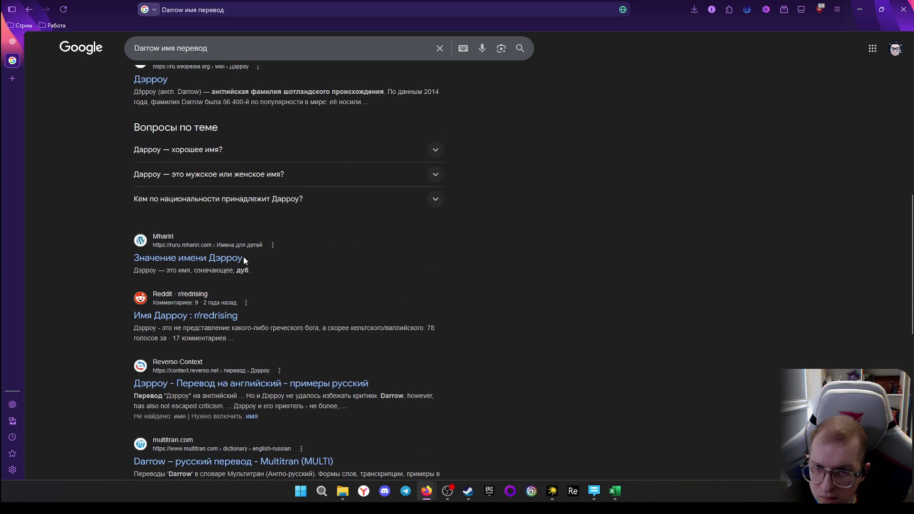
{"action": "scroll", "coordinate": [244, 259], "scroll_direction": "up", "scroll_amount": 1}
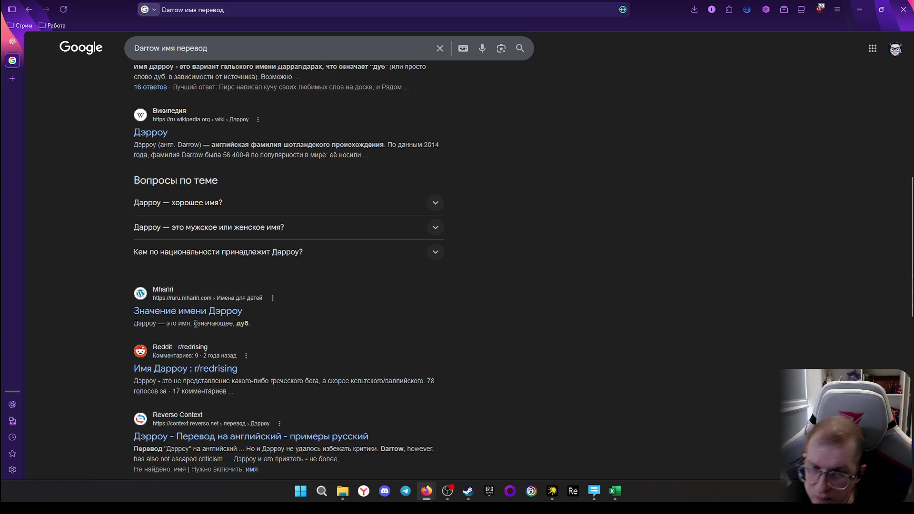
Open the Mhariri result 'Значение имени Дэррою' from the Darrow search results
{"action": "left_click", "coordinate": [186, 313]}
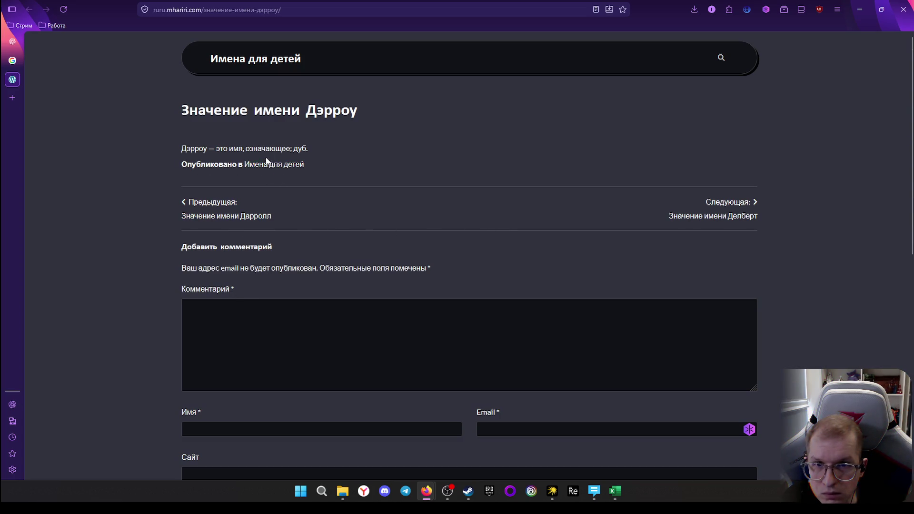
{"action": "scroll", "coordinate": [264, 194], "scroll_direction": "down", "scroll_amount": 4}
{"action": "scroll", "coordinate": [215, 204], "scroll_direction": "down", "scroll_amount": 2}
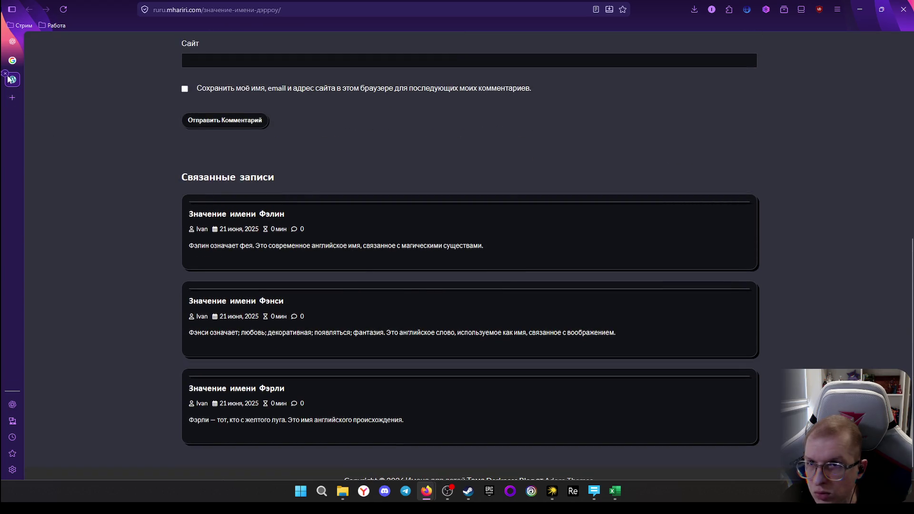
Close the Mhariri Darrow page and return to Darrow's cell Дарроу in the glossary workbook
{"action": "left_click", "coordinate": [6, 74]}
{"action": "left_click", "coordinate": [12, 42]}
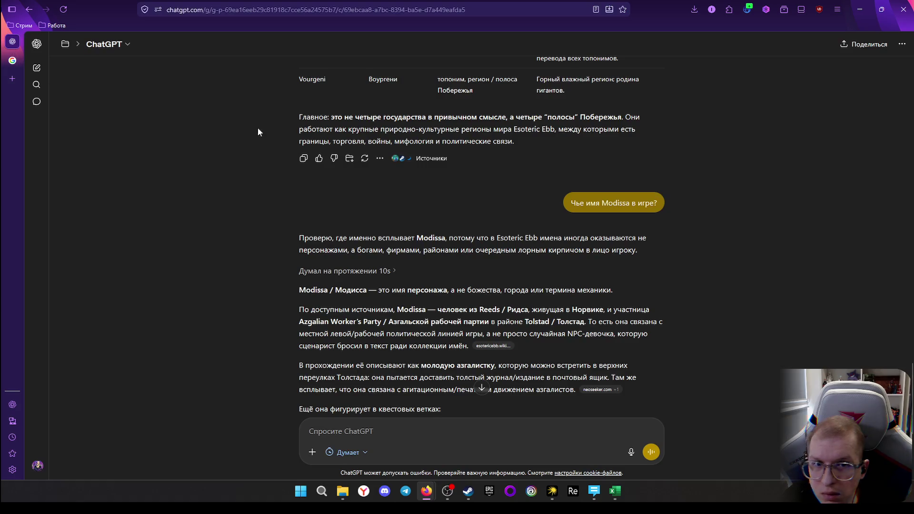
{"action": "scroll", "coordinate": [379, 318], "scroll_direction": "down", "scroll_amount": 1}
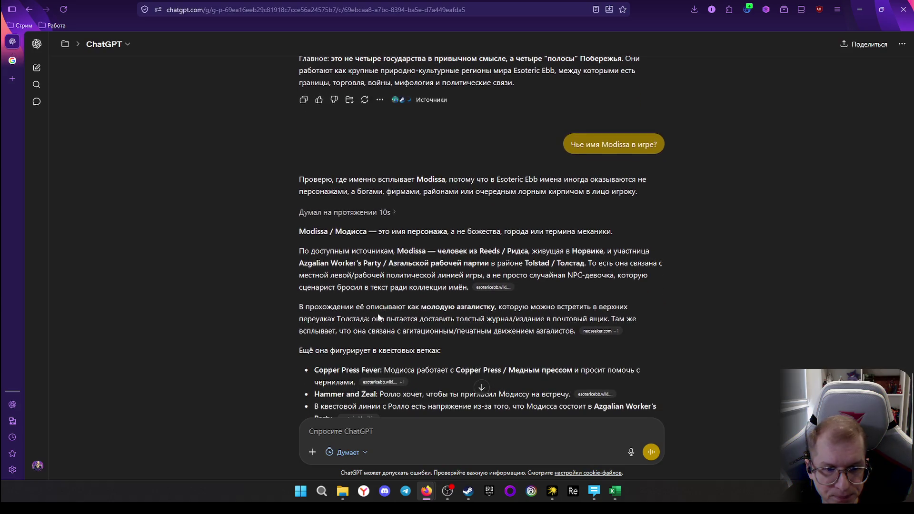
{"action": "left_click", "coordinate": [614, 491]}
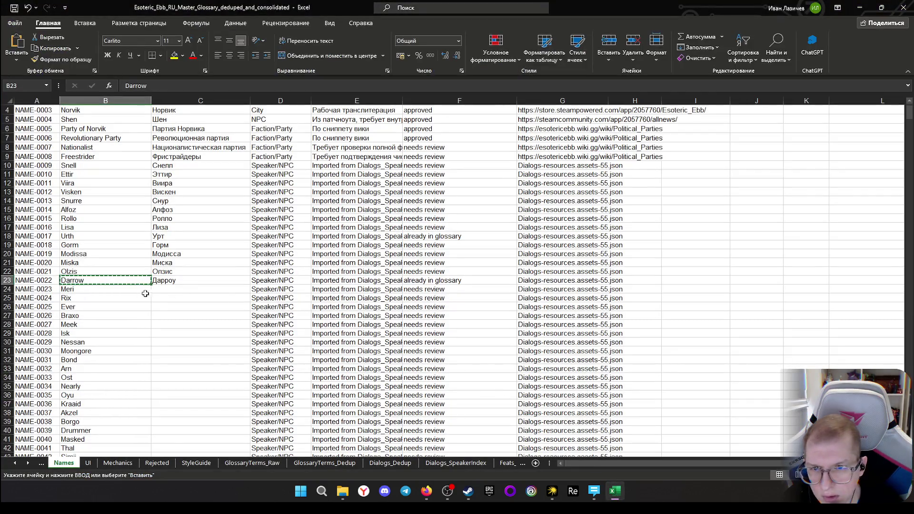
{"action": "left_click", "coordinate": [163, 284]}
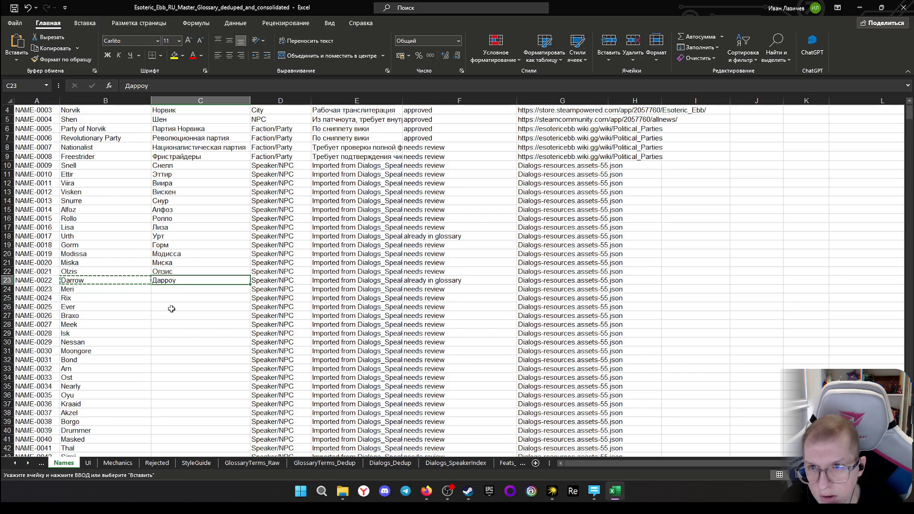
Correct Darrow's Russian form to Дэрроу and enter Мери for Meri
{"action": "left_click", "coordinate": [163, 289]}
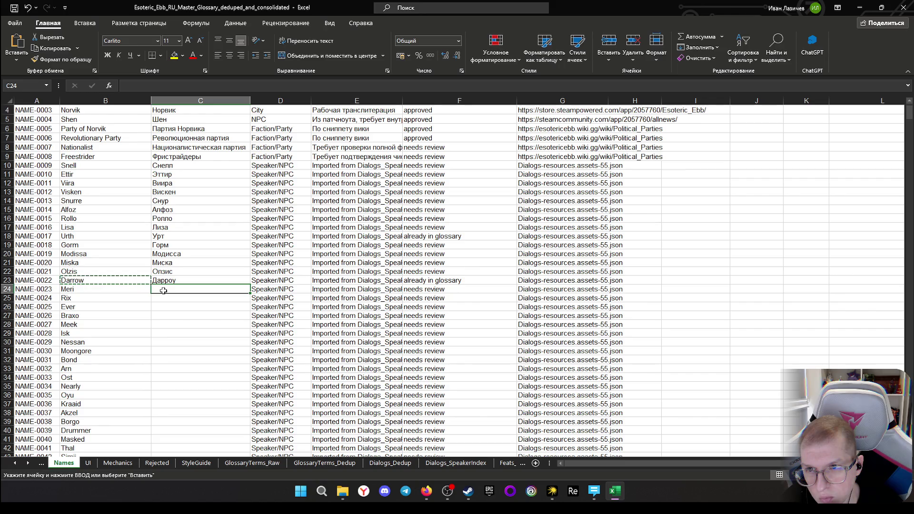
{"action": "double_click", "coordinate": [154, 282]}
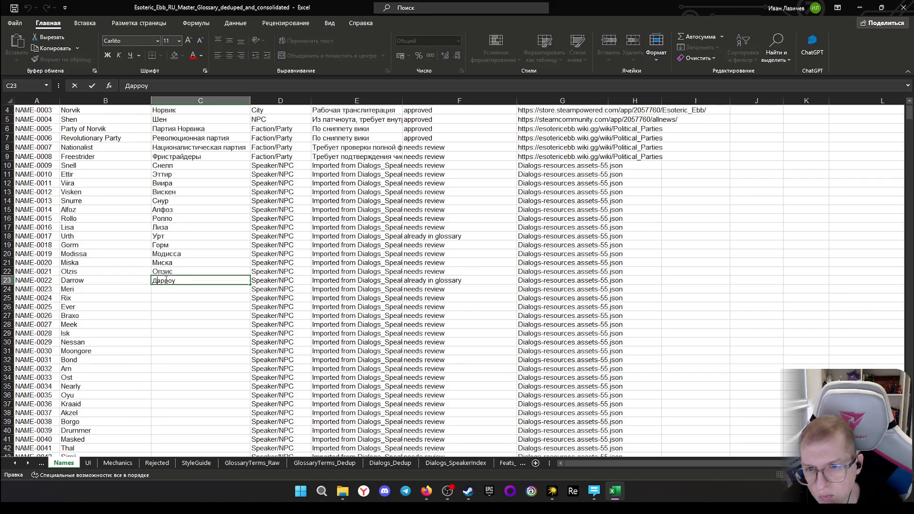
{"action": "key", "text": "BackSpace"}
{"action": "type", "text": "эрро"}
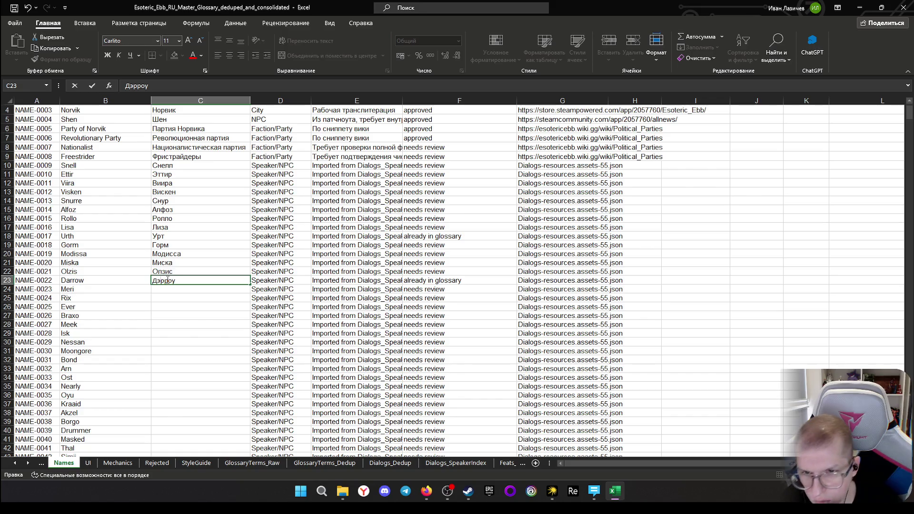
{"action": "left_click", "coordinate": [166, 290]}
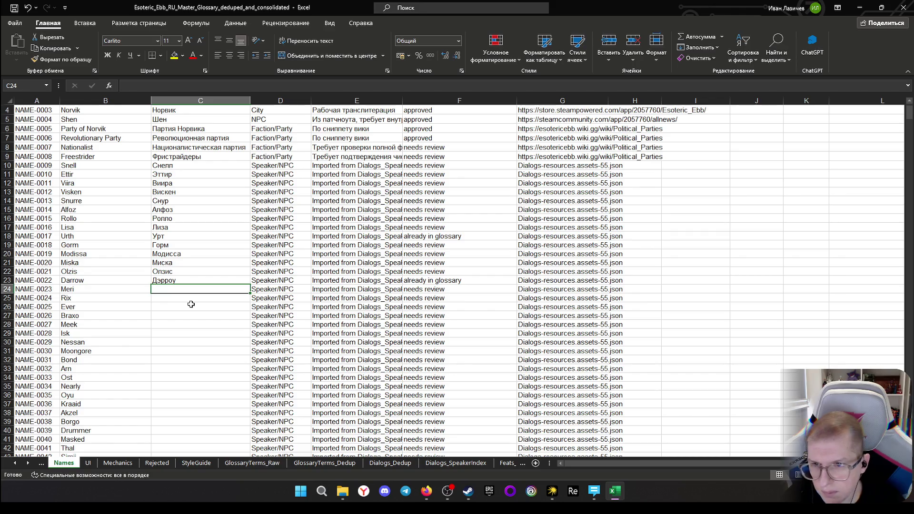
{"action": "type", "text": "Мери"}
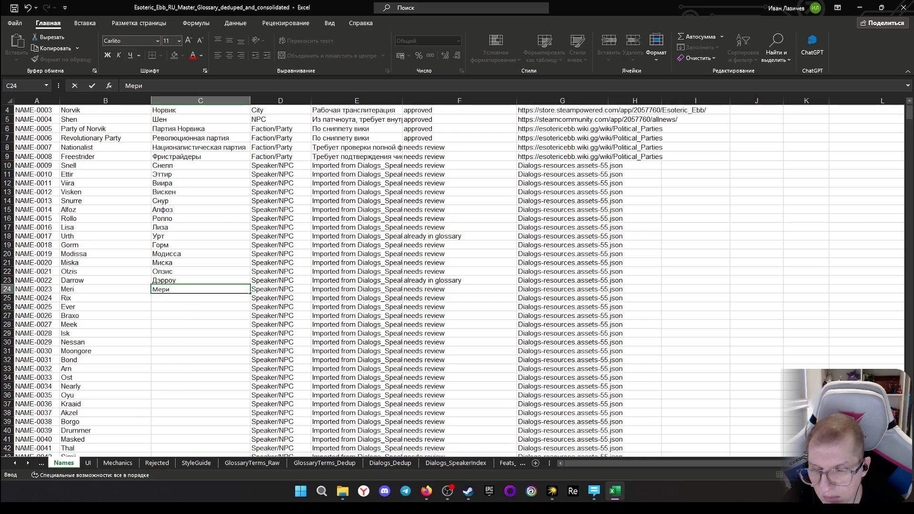
{"action": "left_click", "coordinate": [181, 296]}
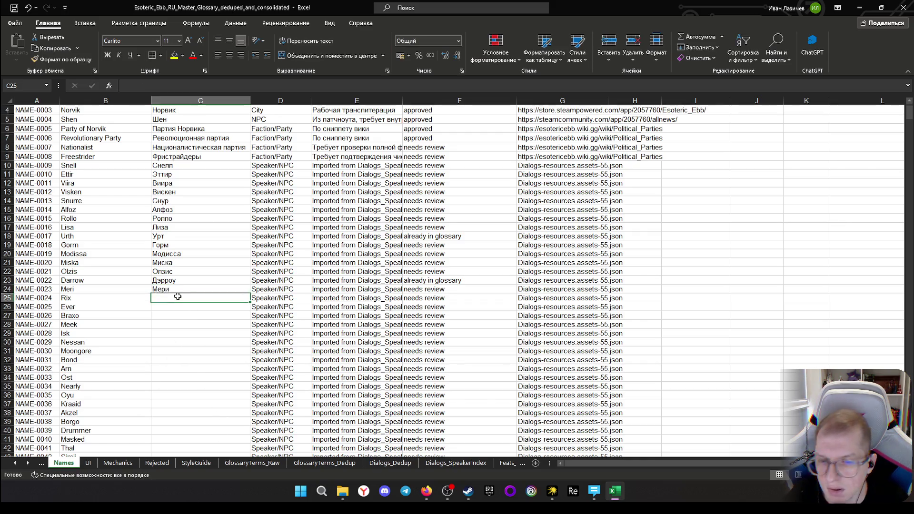
{"action": "type", "text": "Рикс"}
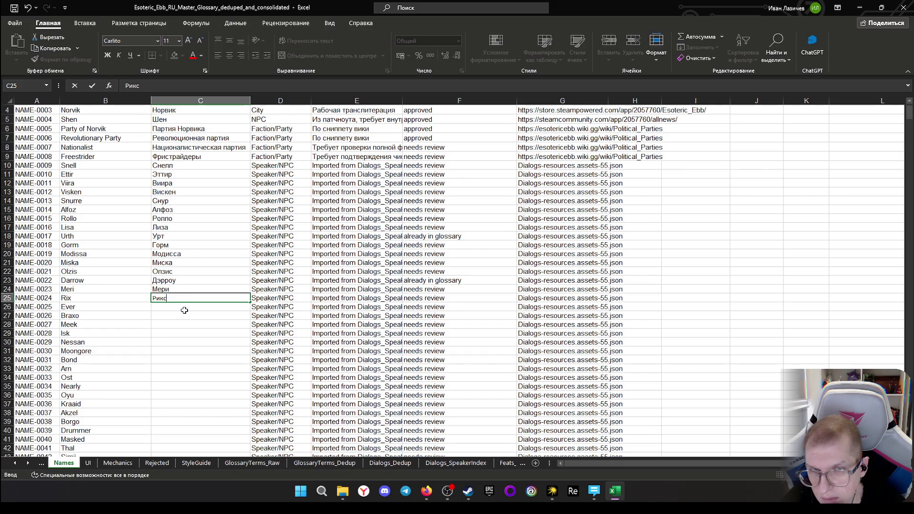
Enter Рикс, Эвэр, Браксо, Миик and Иск for Rix, Ever, Braxo, Meek and Isk
{"action": "key", "text": "Return"}
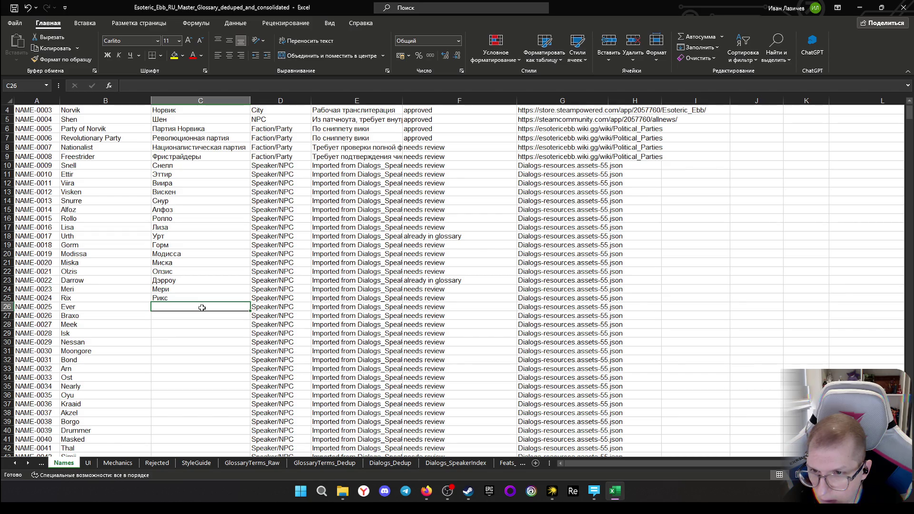
{"action": "type", "text": "Э"}
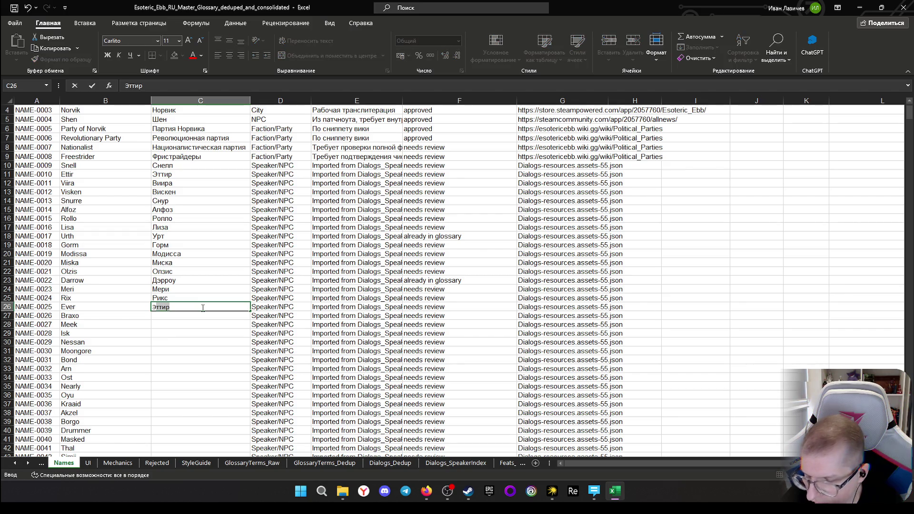
{"action": "type", "text": "вэр"}
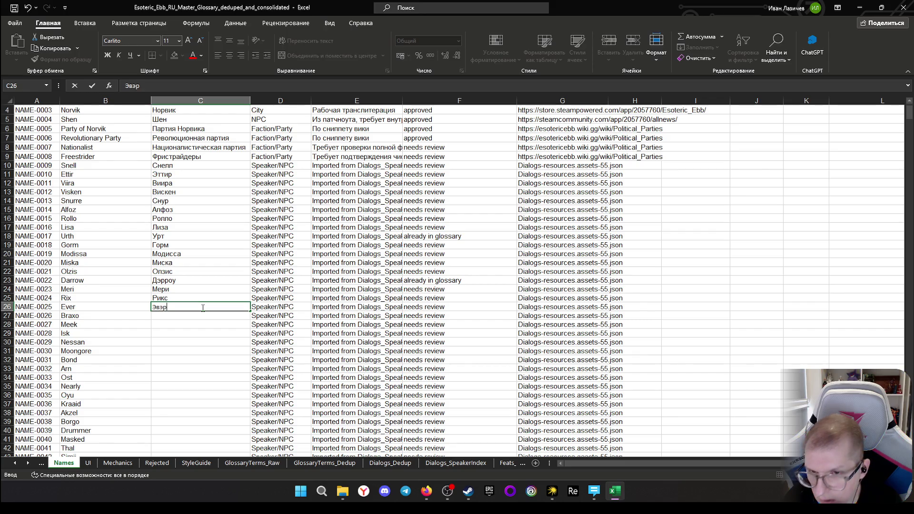
{"action": "key", "text": "Return"}
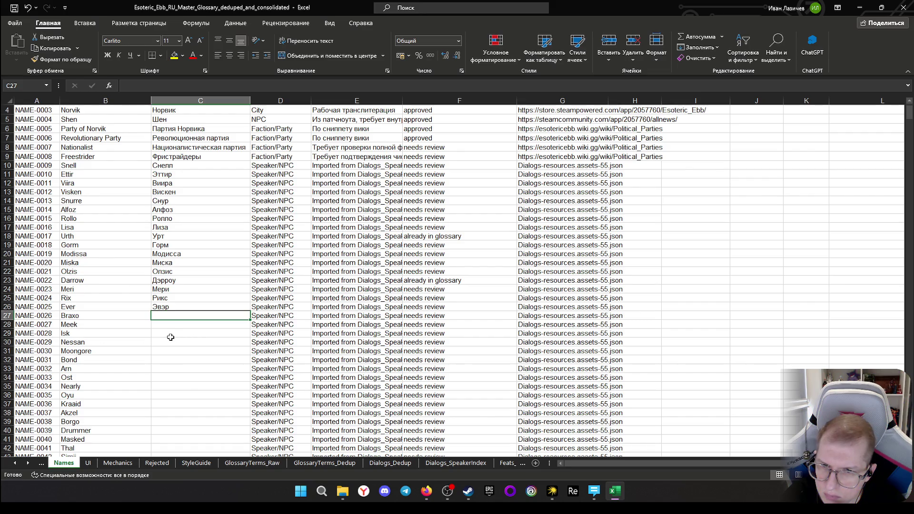
{"action": "type", "text": "Бракcо"}
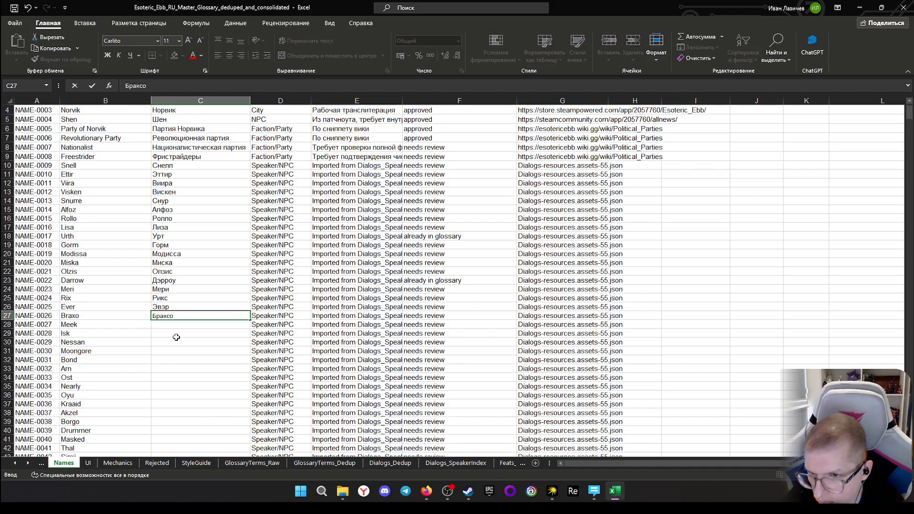
{"action": "key", "text": "Return"}
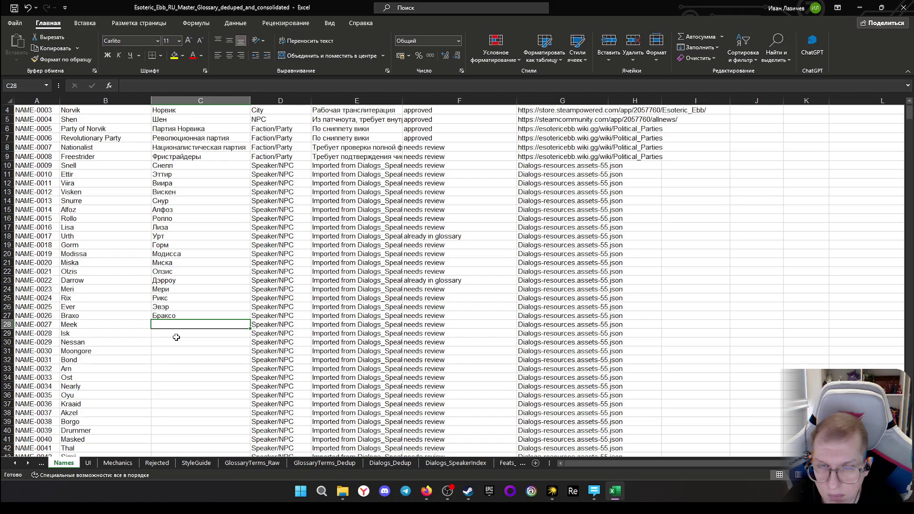
{"action": "type", "text": "Миска"}
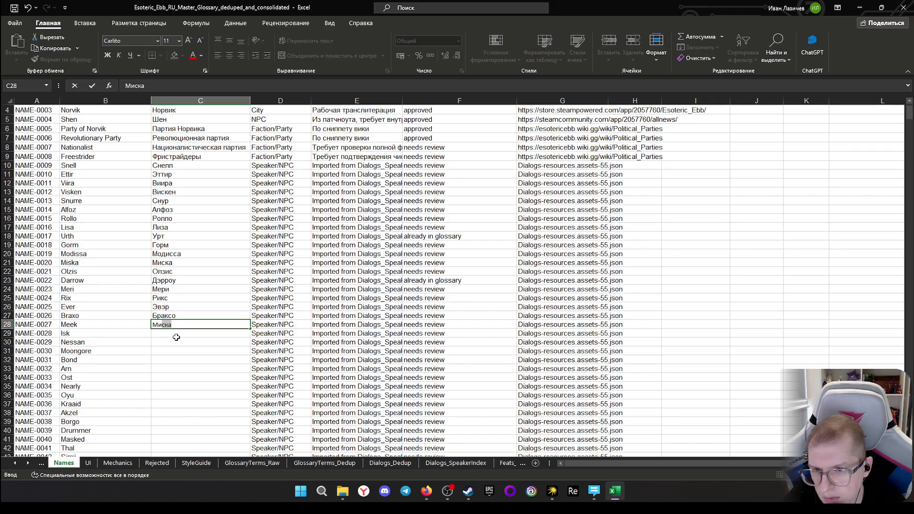
{"action": "key", "text": "BackSpace"}
{"action": "key", "text": "BackSpace"}
{"action": "key", "text": "BackSpace"}
{"action": "type", "text": "ик"}
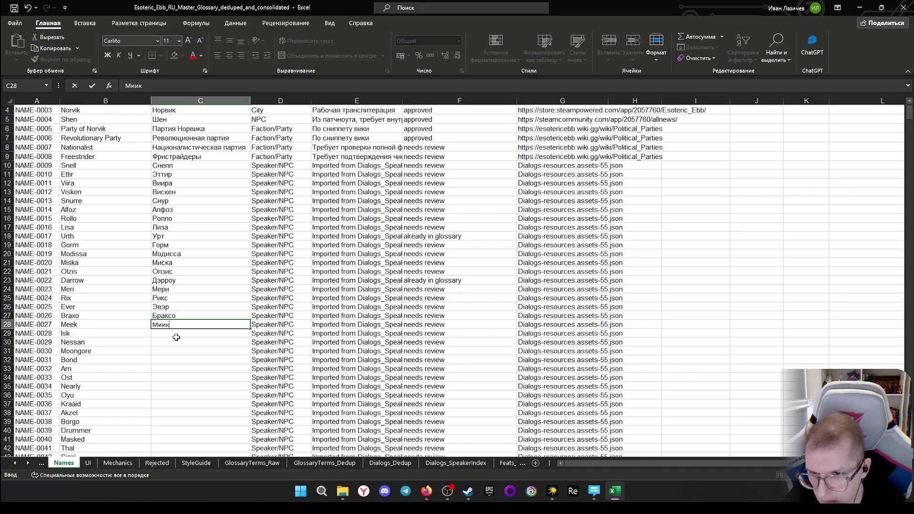
{"action": "key", "text": "Return"}
{"action": "type", "text": "И"}
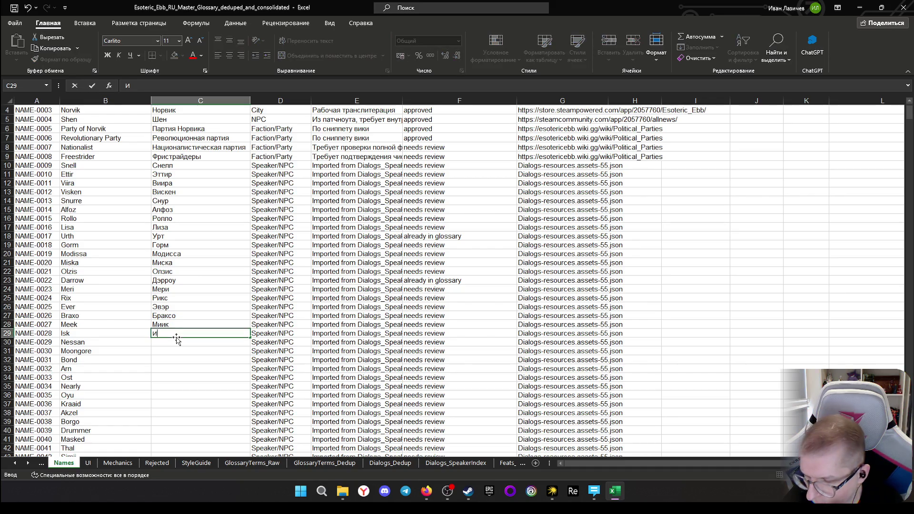
{"action": "type", "text": "ск"}
{"action": "key", "text": "Return"}
{"action": "scroll", "coordinate": [153, 315], "scroll_direction": "down", "scroll_amount": 1}
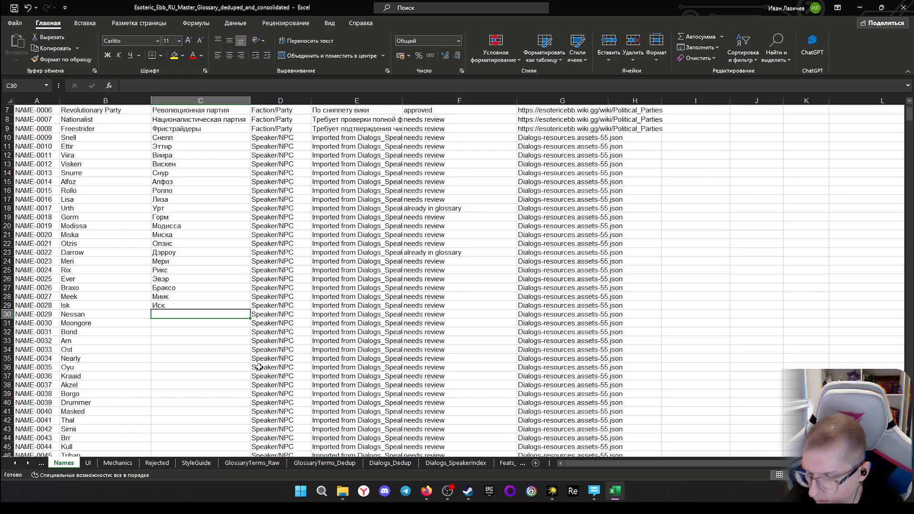
{"action": "type", "text": "Нессан"}
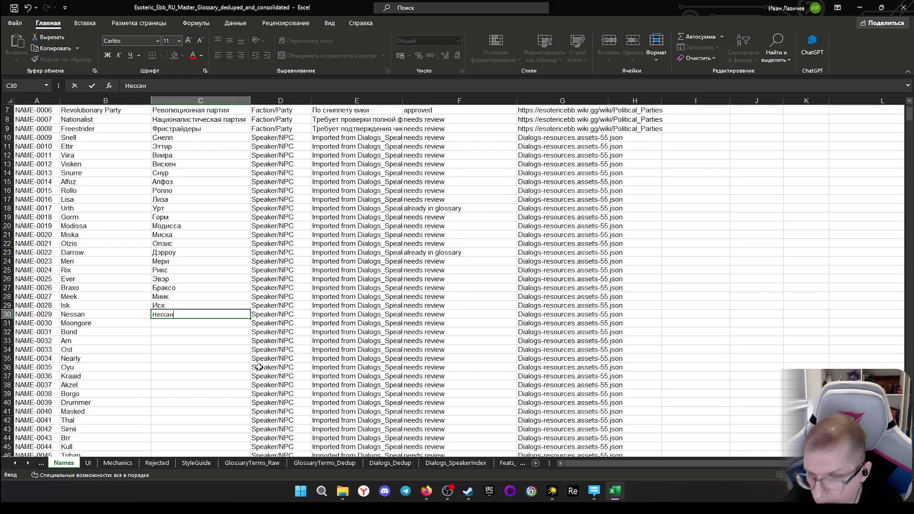
Enter Нессан, Мунгор, Бонд and Арн for Nessan, Moongore, Bond and Arn, fixing mistypes
{"action": "key", "text": "Return"}
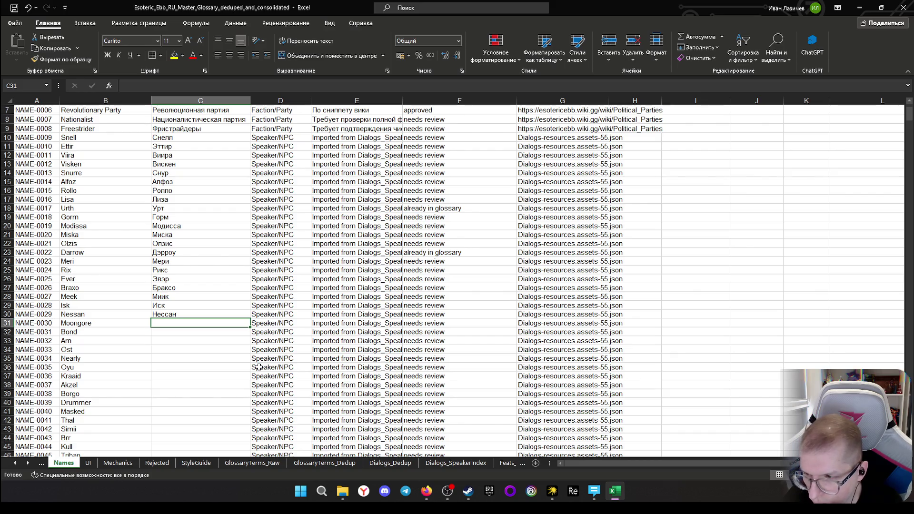
{"action": "type", "text": "мун"}
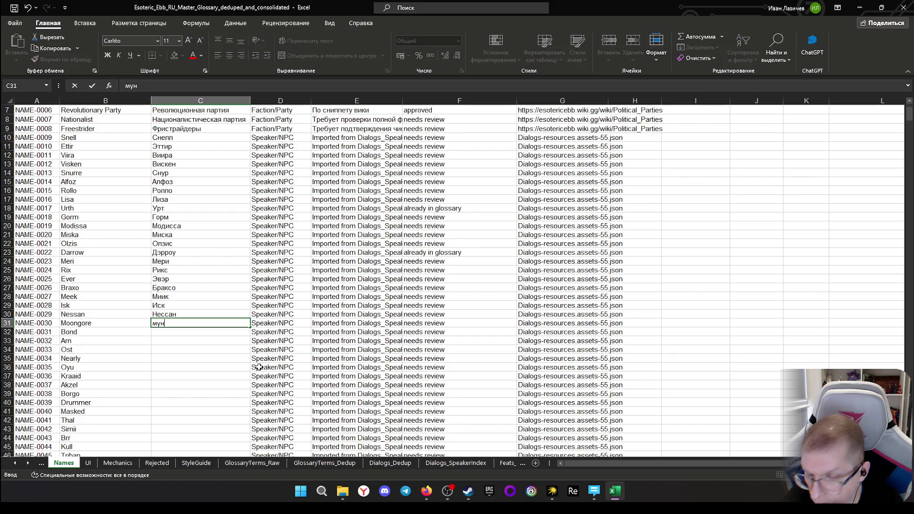
{"action": "key", "text": "BackSpace"}
{"action": "key", "text": "BackSpace"}
{"action": "key", "text": "BackSpace"}
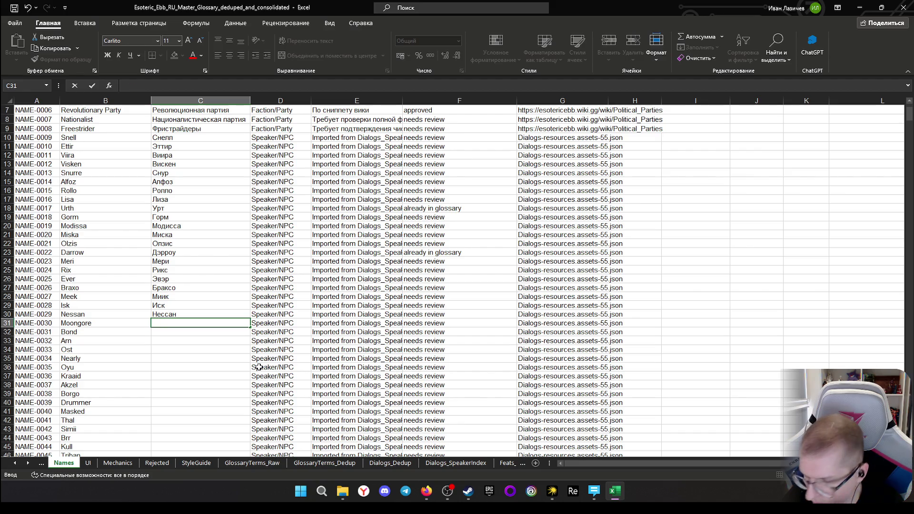
{"action": "type", "text": "Мунгор"}
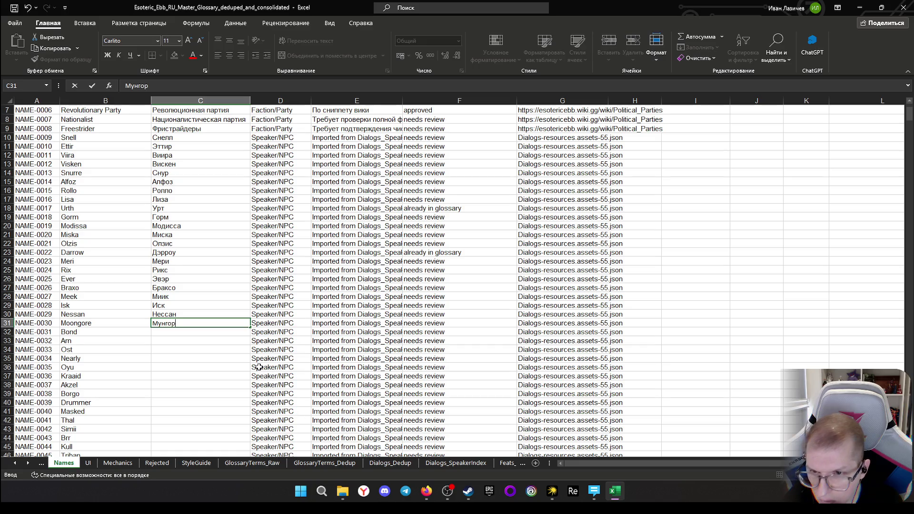
{"action": "key", "text": "Return"}
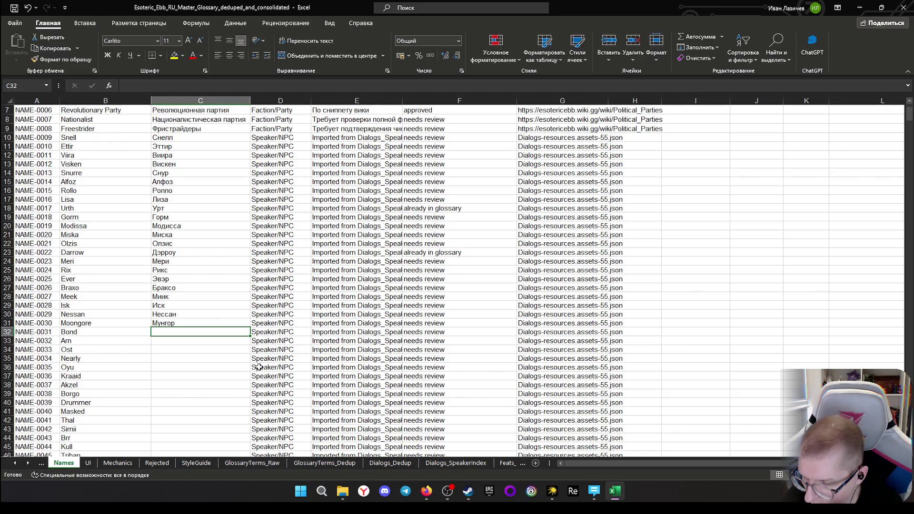
{"action": "type", "text": "Олзис"}
{"action": "key", "text": "BackSpace"}
{"action": "key", "text": "BackSpace"}
{"action": "key", "text": "BackSpace"}
{"action": "key", "text": "BackSpace"}
{"action": "key", "text": "BackSpace"}
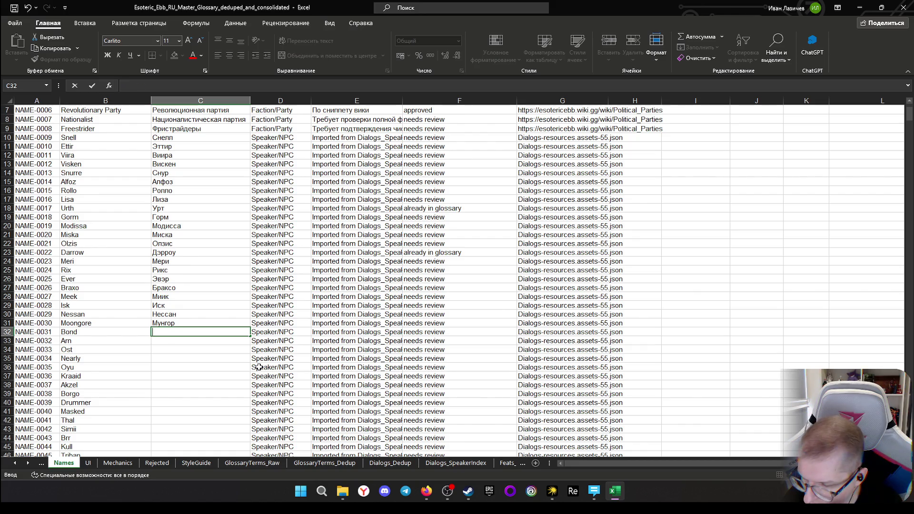
{"action": "type", "text": "Бонд"}
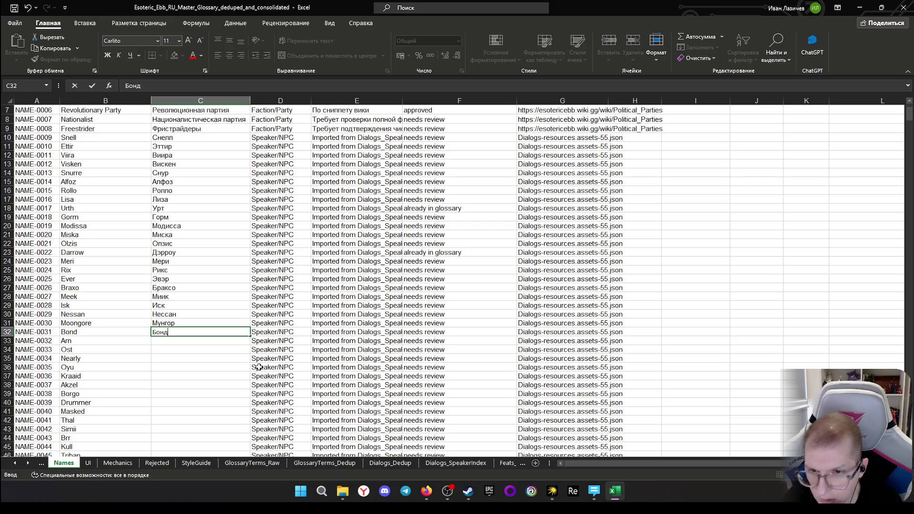
{"action": "key", "text": "Return"}
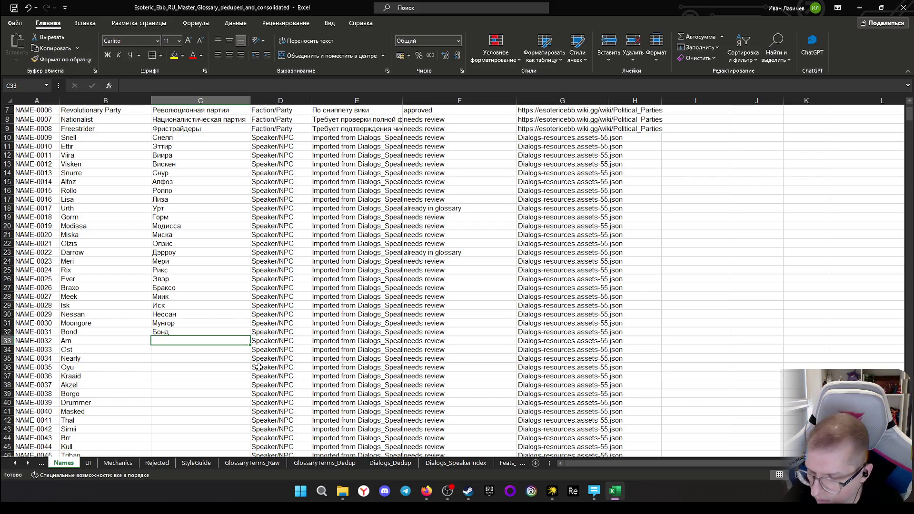
{"action": "type", "text": "Арн"}
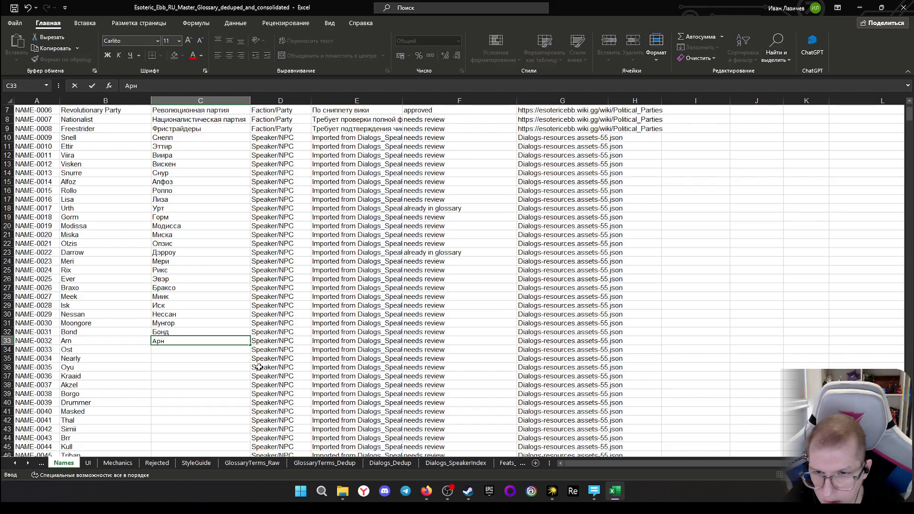
{"action": "key", "text": "Return"}
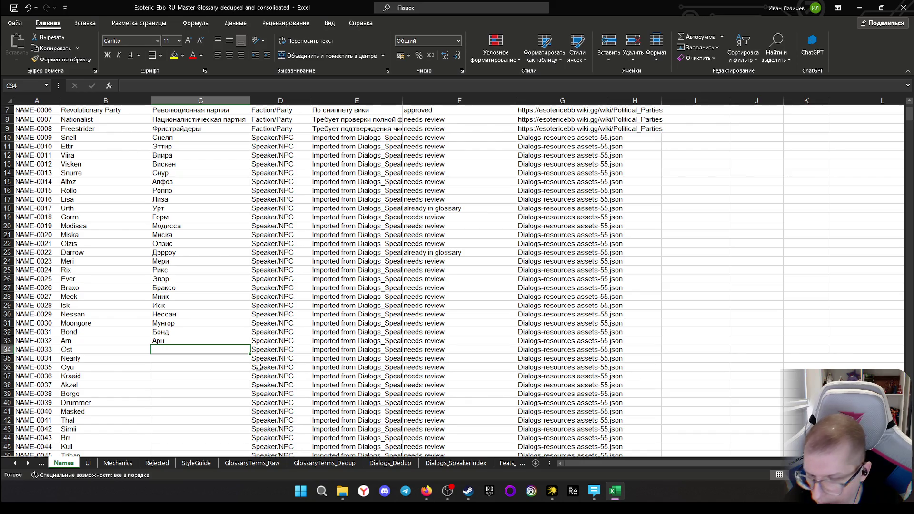
{"action": "type", "text": "Ост"}
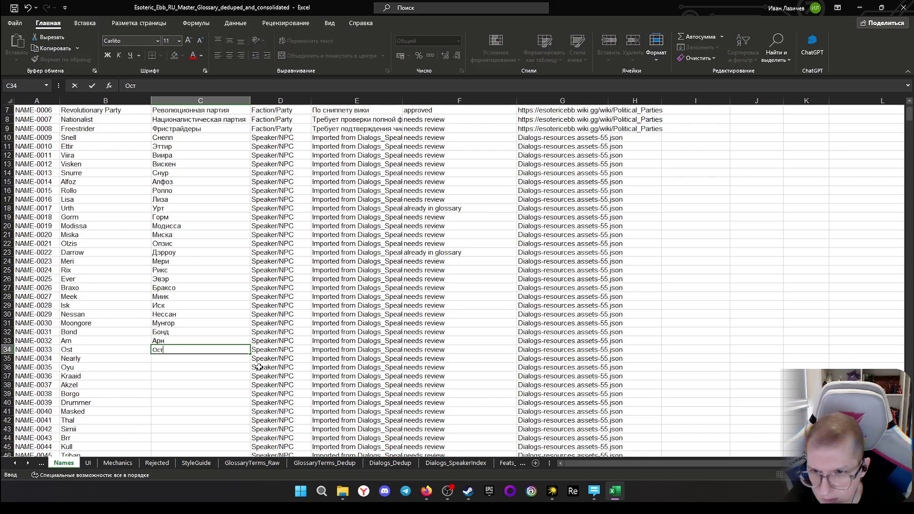
Enter Ост for Ost and Нирли for Nearly, then copy the English name Oyu
{"action": "key", "text": "Return"}
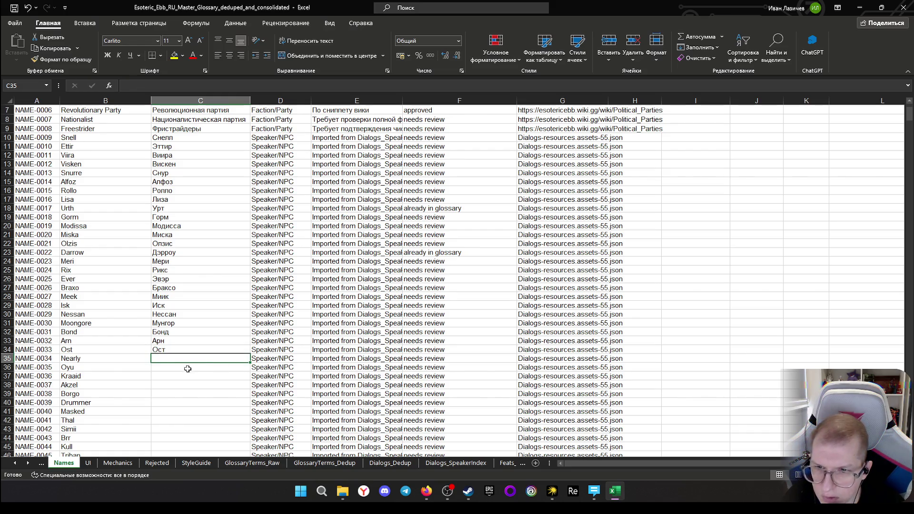
{"action": "scroll", "coordinate": [171, 362], "scroll_direction": "down", "scroll_amount": 1}
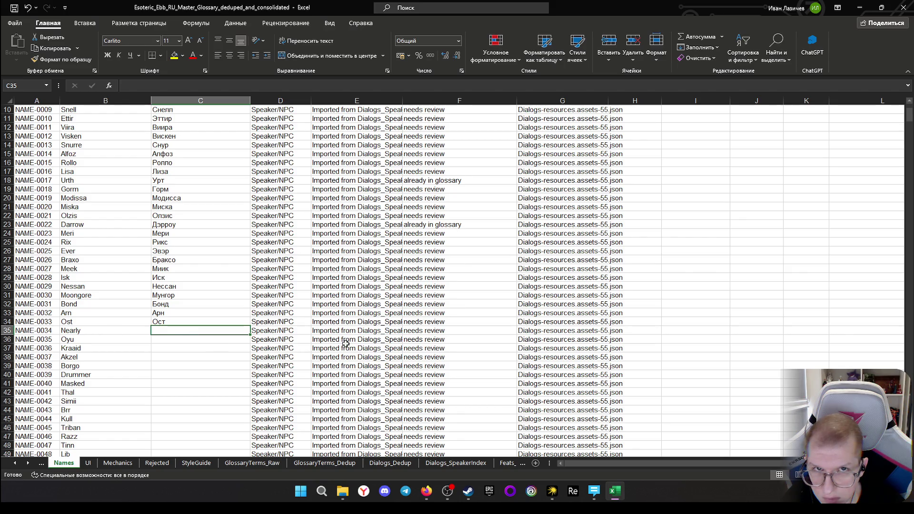
{"action": "type", "text": "Нирли"}
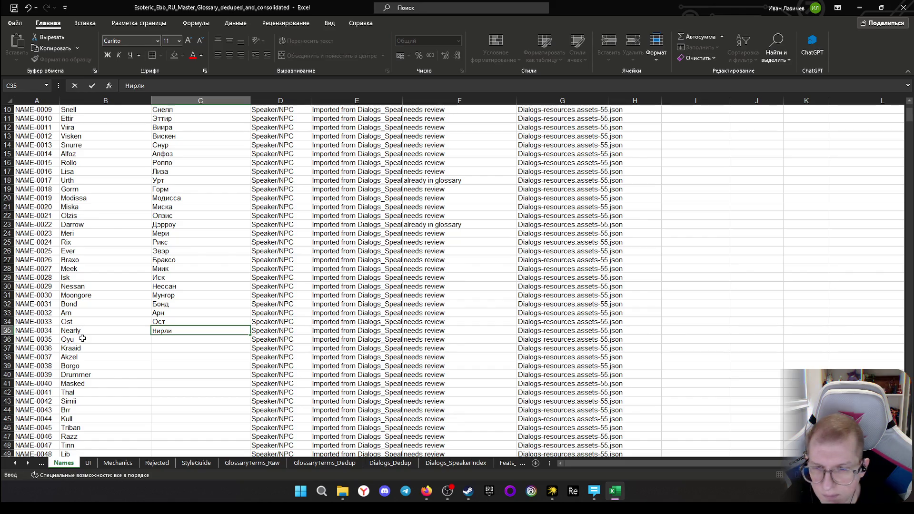
{"action": "left_click", "coordinate": [165, 338]}
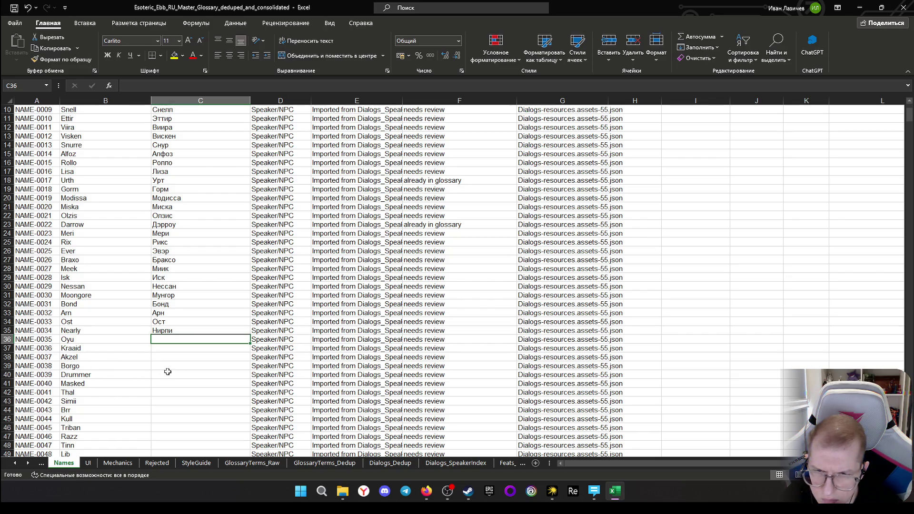
{"action": "left_click", "coordinate": [184, 350]}
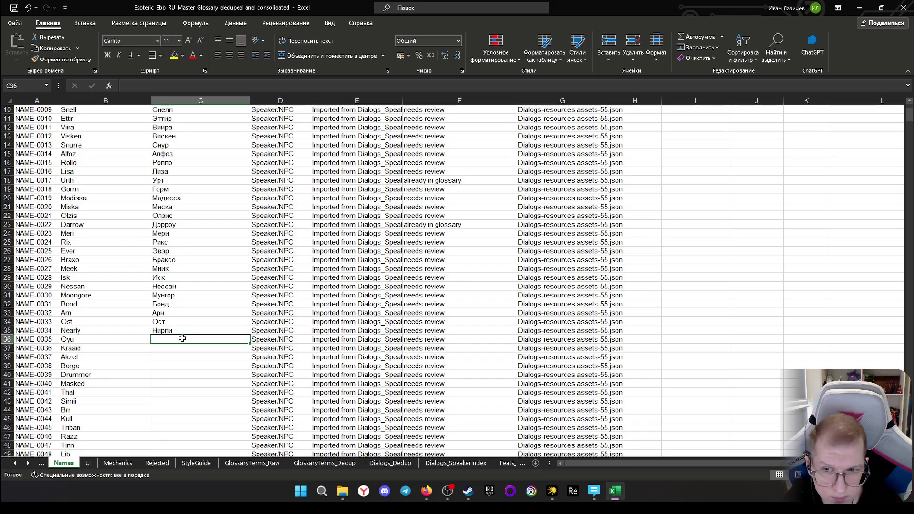
{"action": "left_click", "coordinate": [97, 338]}
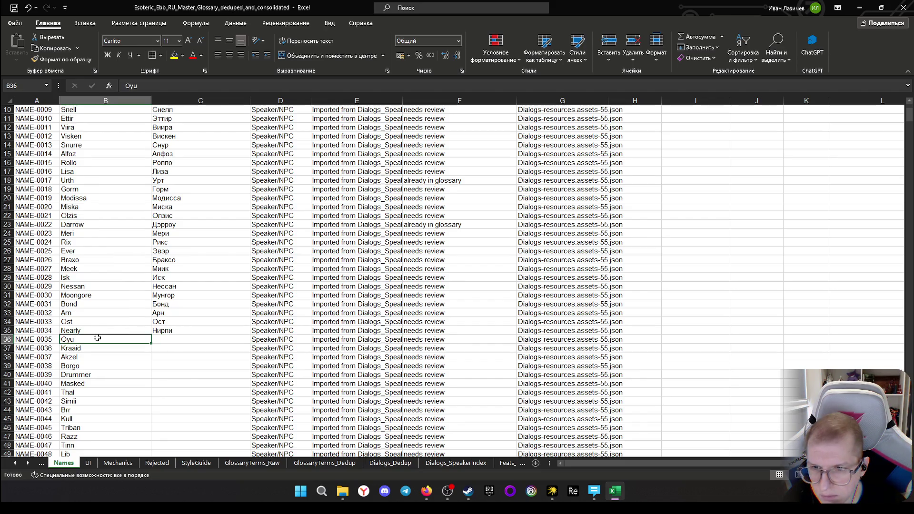
{"action": "key", "text": "ctrl+c"}
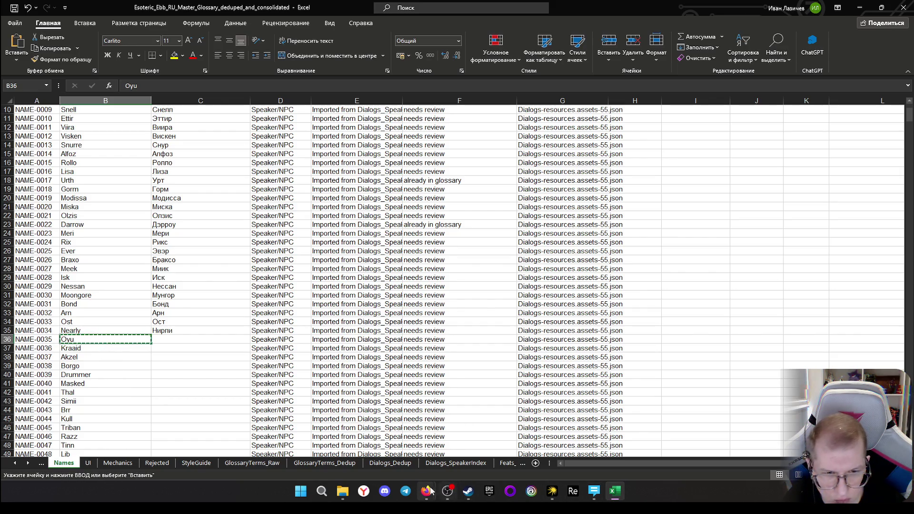
Bring the Google results tab for «Darrow имя перевод» to the front with its query ready to replace
{"action": "left_click", "coordinate": [465, 446]}
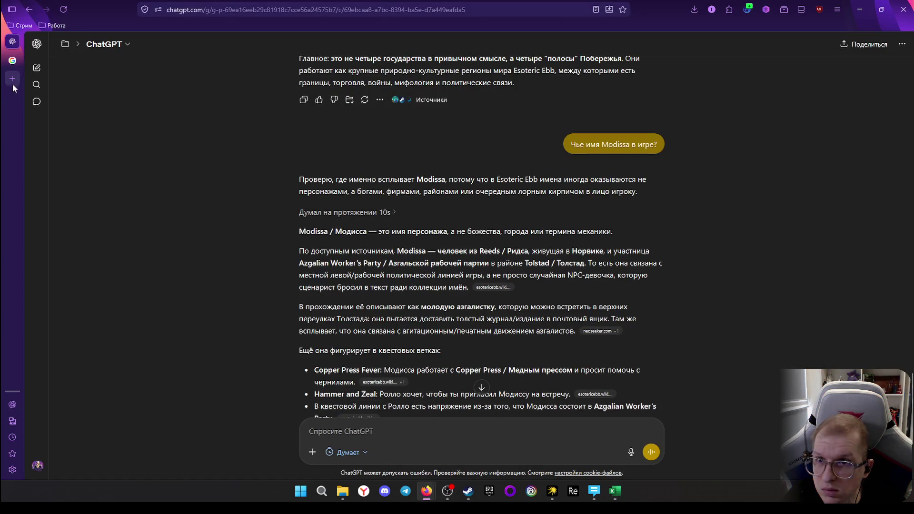
{"action": "left_click", "coordinate": [12, 60]}
{"action": "left_click", "coordinate": [234, 10]}
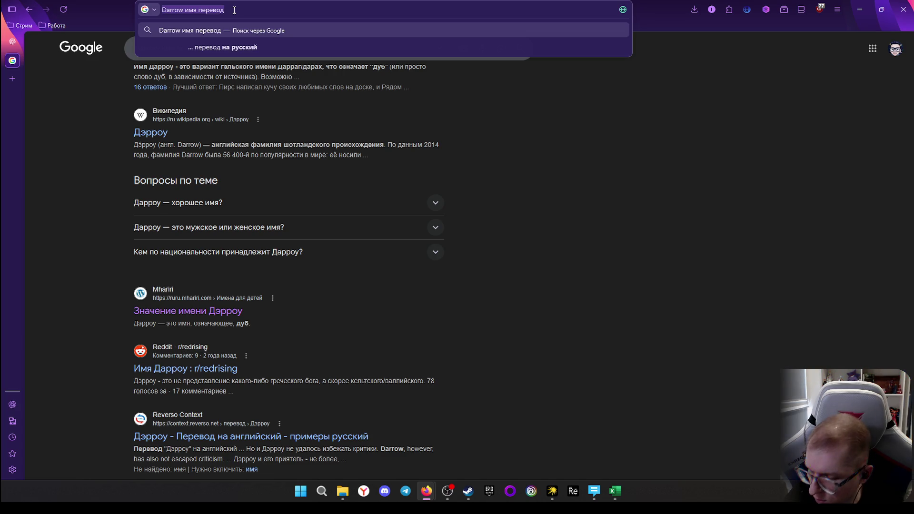
{"action": "key", "text": "alt+Tab"}
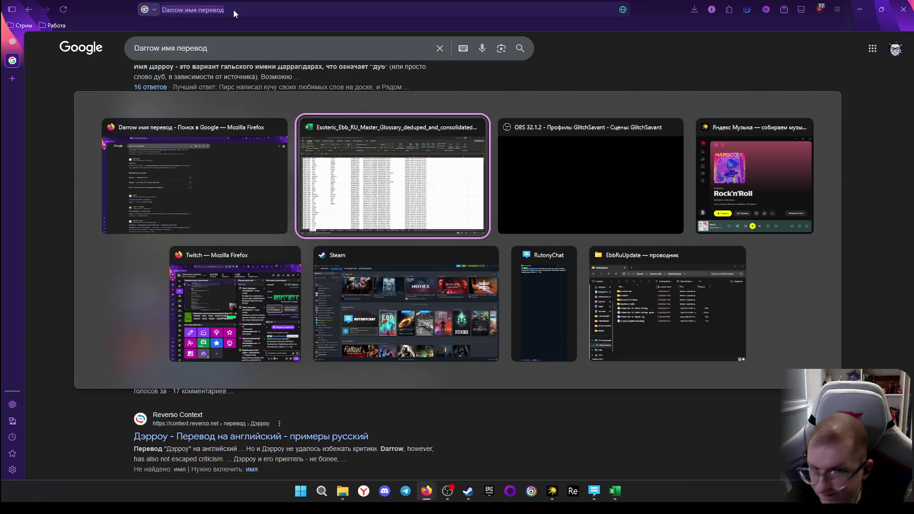
{"action": "key", "text": "Escape"}
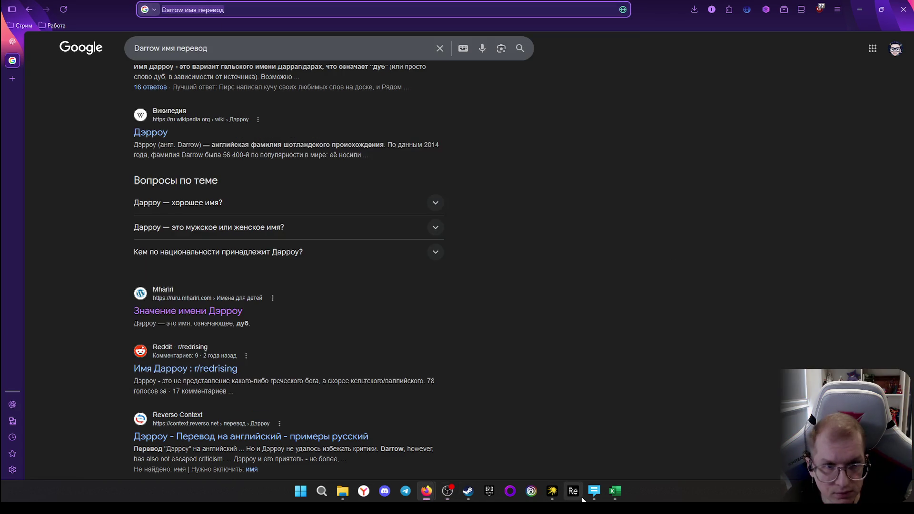
{"action": "key", "text": "alt+Tab"}
{"action": "key", "text": "Tab"}
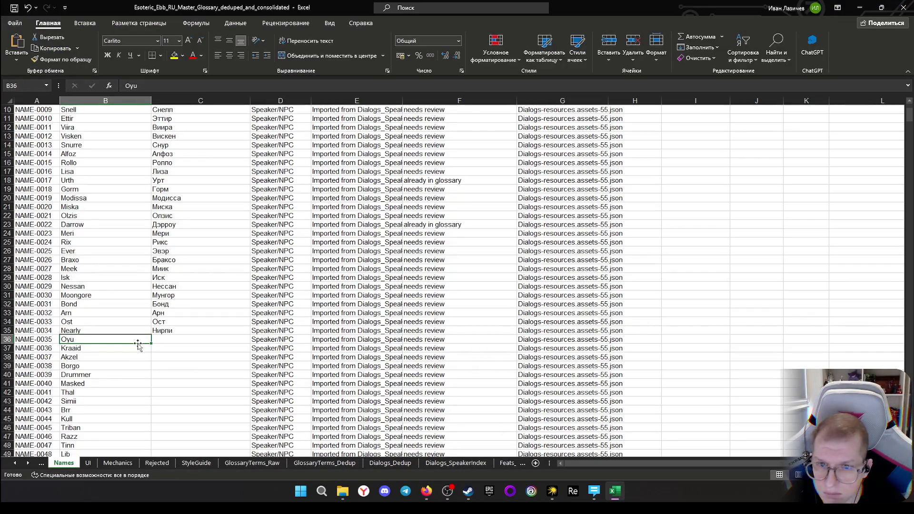
{"action": "key", "text": "alt+Tab"}
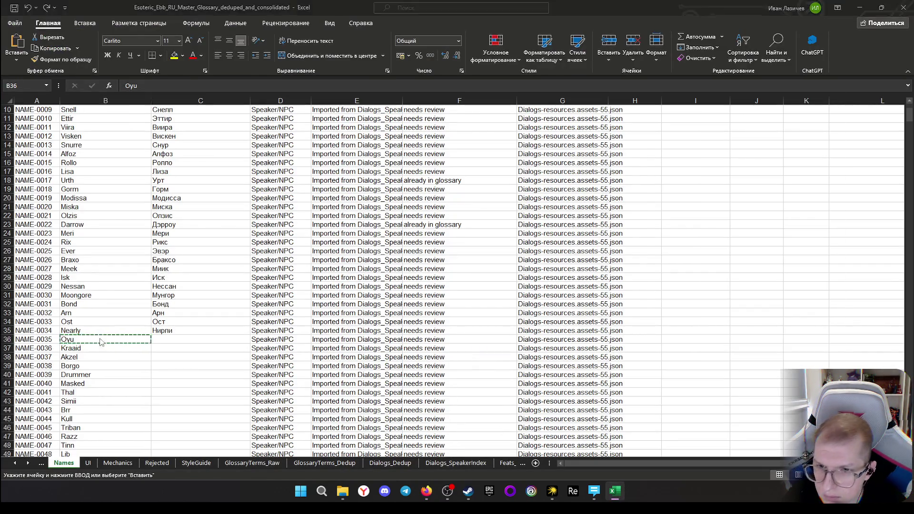
{"action": "left_click", "coordinate": [206, 9]}
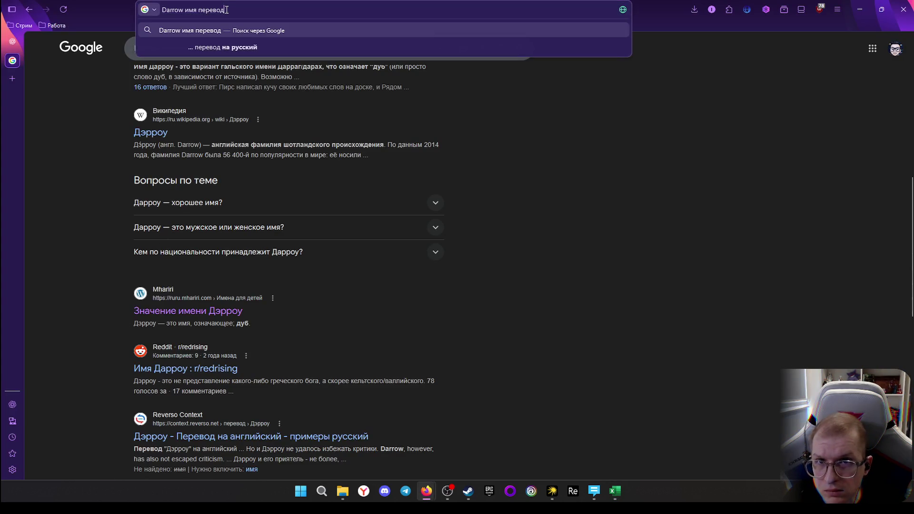
Search Google for «Oyu транскрипция», keep the exact spelling and expand the AI overview giving [ою]
{"action": "triple_click", "coordinate": [226, 9]}
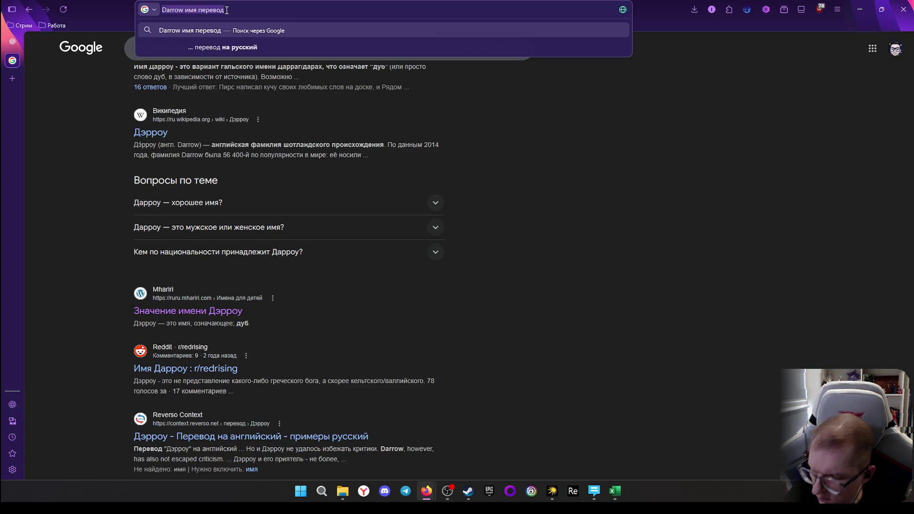
{"action": "type", "text": "Oyu"}
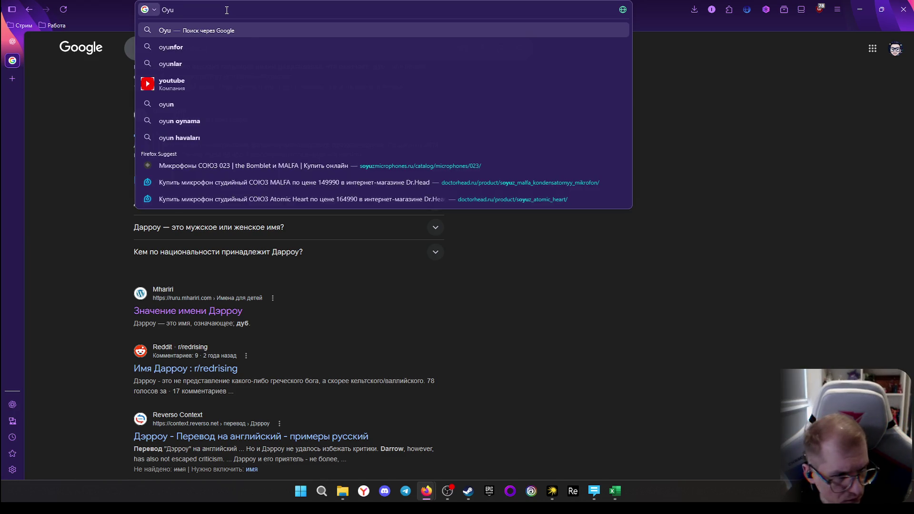
{"action": "type", "text": " тран"}
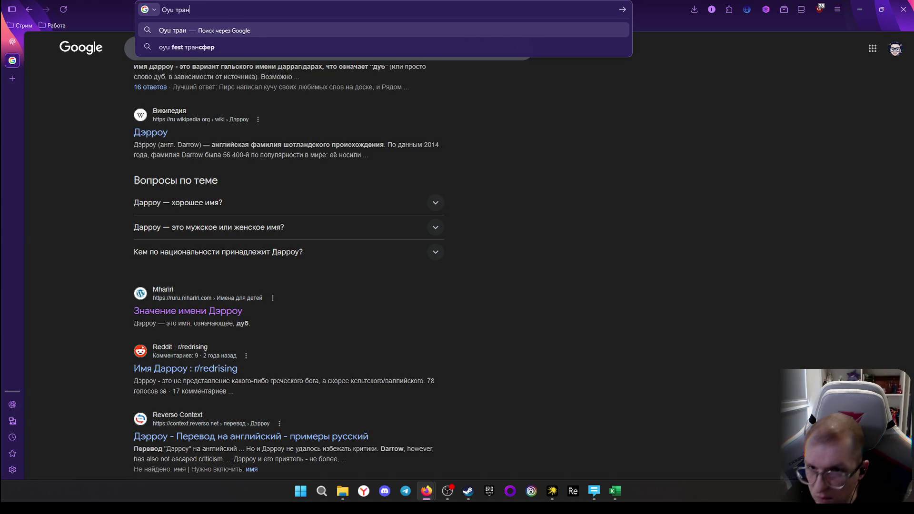
{"action": "type", "text": "скрип"}
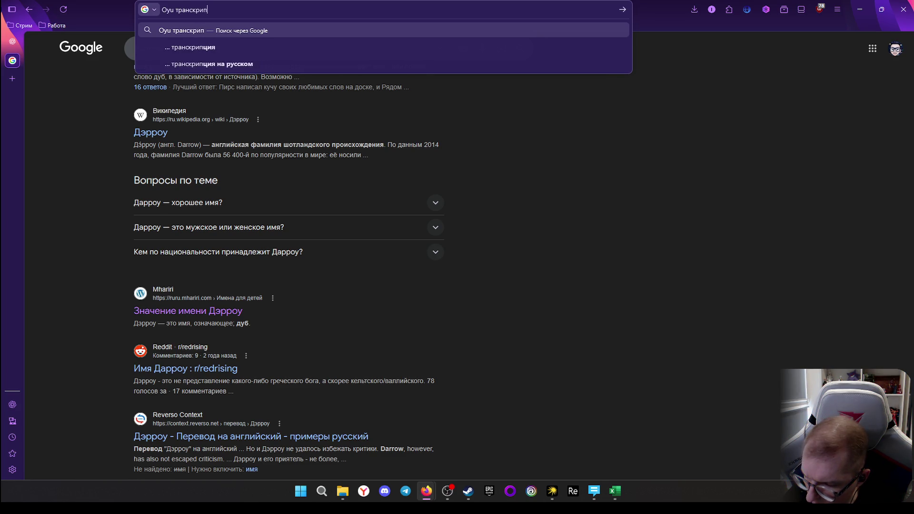
{"action": "type", "text": "ция"}
{"action": "key", "text": "Return"}
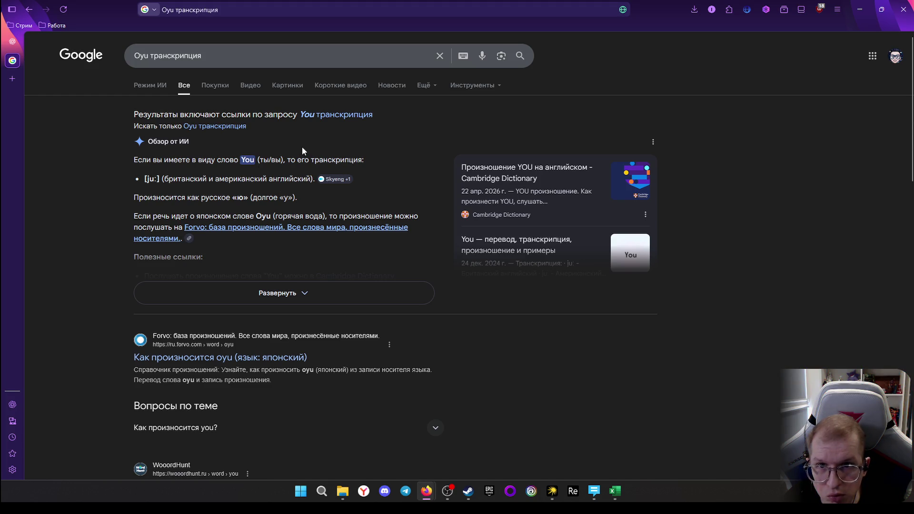
{"action": "left_click", "coordinate": [212, 127]}
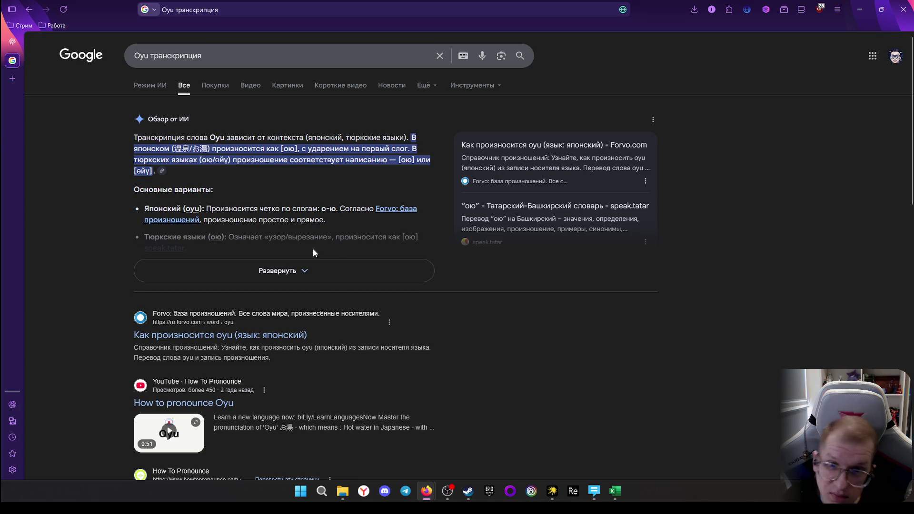
{"action": "left_click", "coordinate": [275, 271]}
{"action": "scroll", "coordinate": [265, 279], "scroll_direction": "down", "scroll_amount": 1}
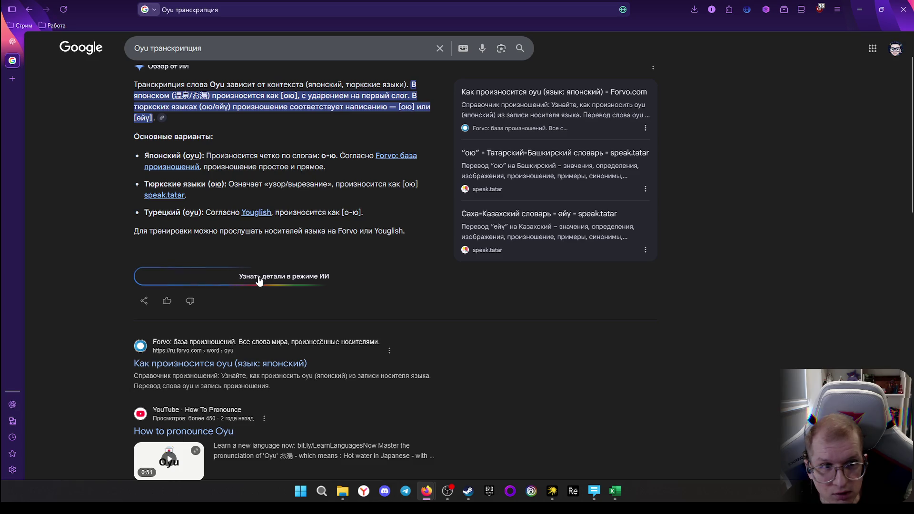
{"action": "scroll", "coordinate": [263, 274], "scroll_direction": "down", "scroll_amount": 1}
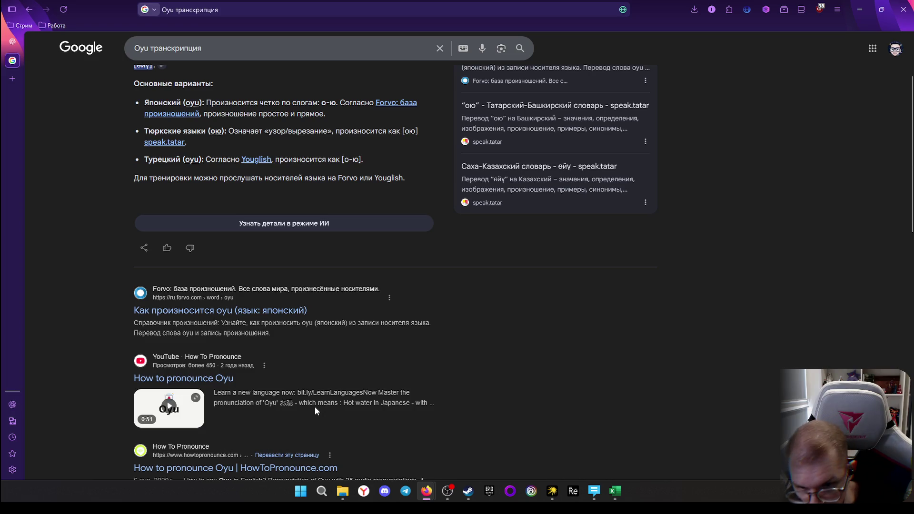
{"action": "scroll", "coordinate": [313, 366], "scroll_direction": "down", "scroll_amount": 1}
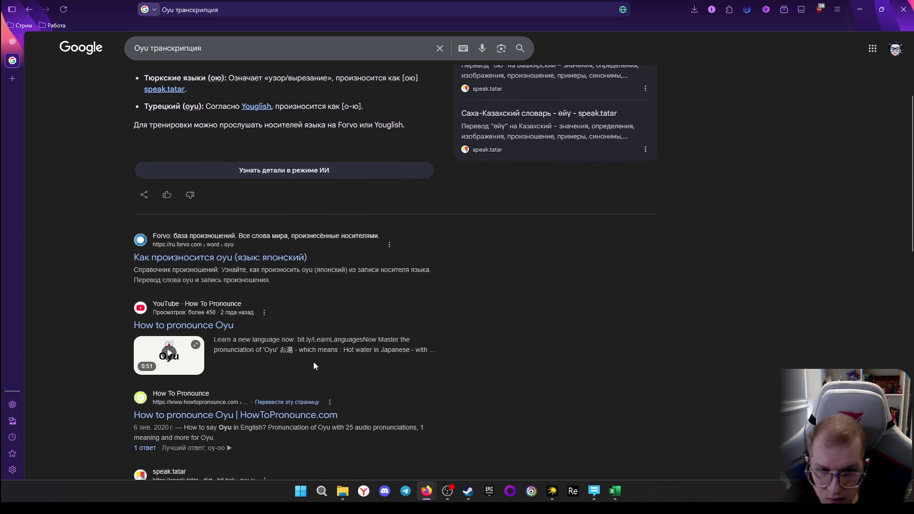
{"action": "scroll", "coordinate": [308, 286], "scroll_direction": "up", "scroll_amount": 3}
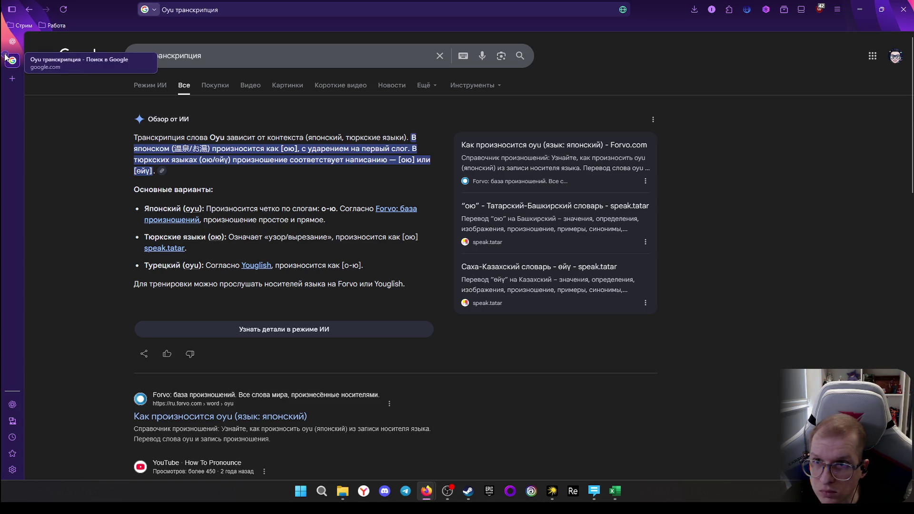
Return via the ChatGPT tab to the glossary workbook
{"action": "left_click", "coordinate": [12, 41]}
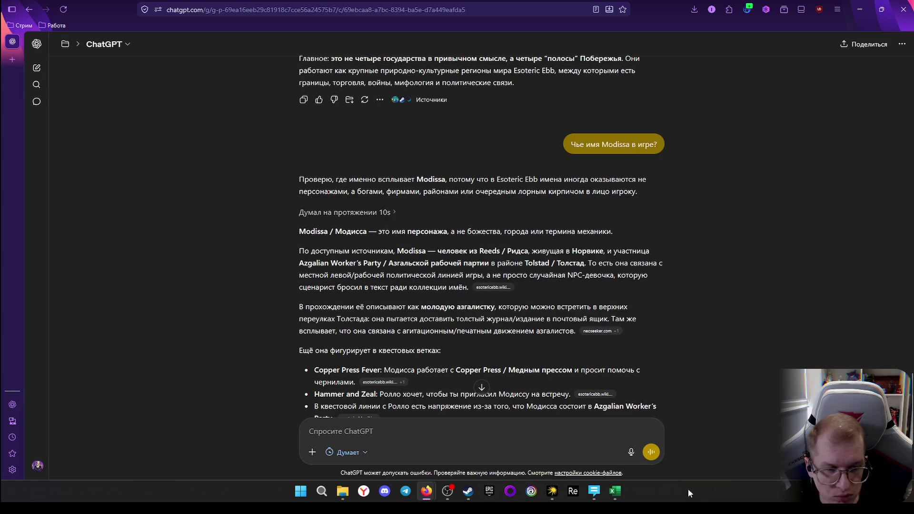
{"action": "left_click", "coordinate": [616, 491]}
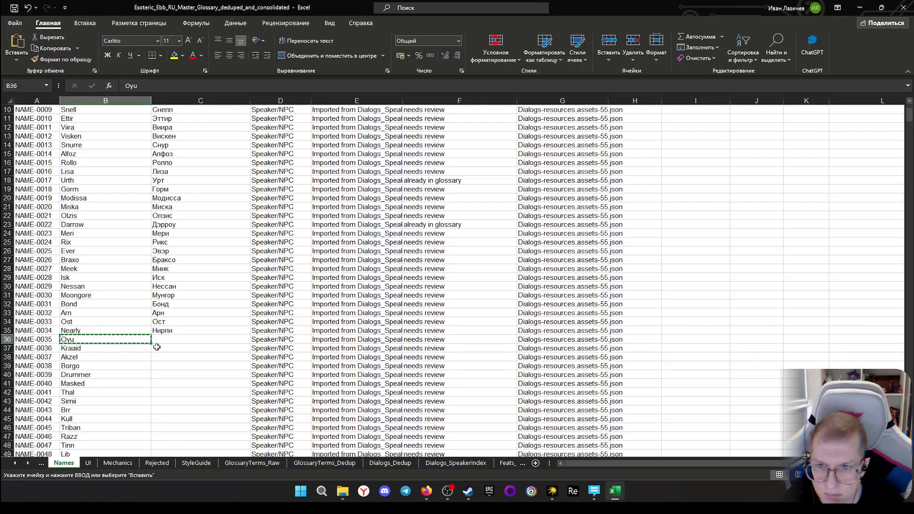
Enter Ою, Краайд and Акзел for Oyu, Kraaid and Akzel, then copy the English name Akzel
{"action": "left_click", "coordinate": [178, 339]}
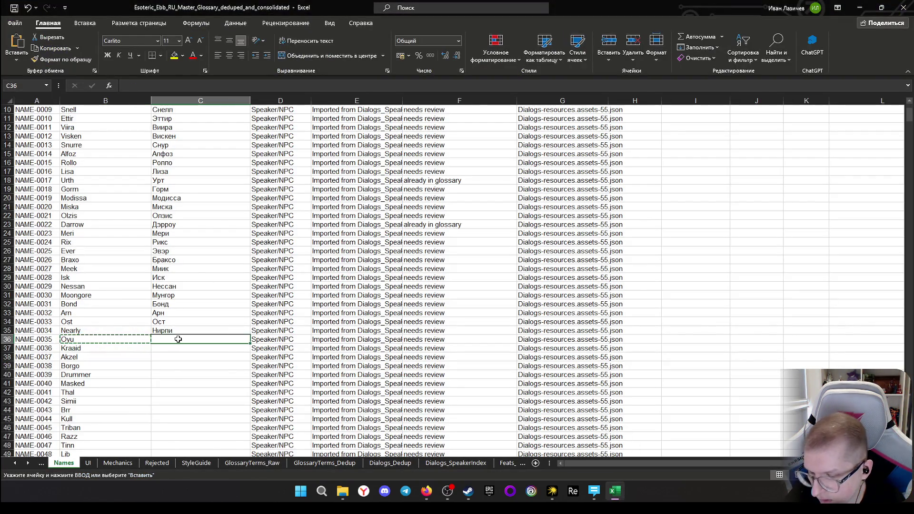
{"action": "type", "text": "Ою"}
{"action": "key", "text": "BackSpace"}
{"action": "type", "text": "ю"}
{"action": "key", "text": "Return"}
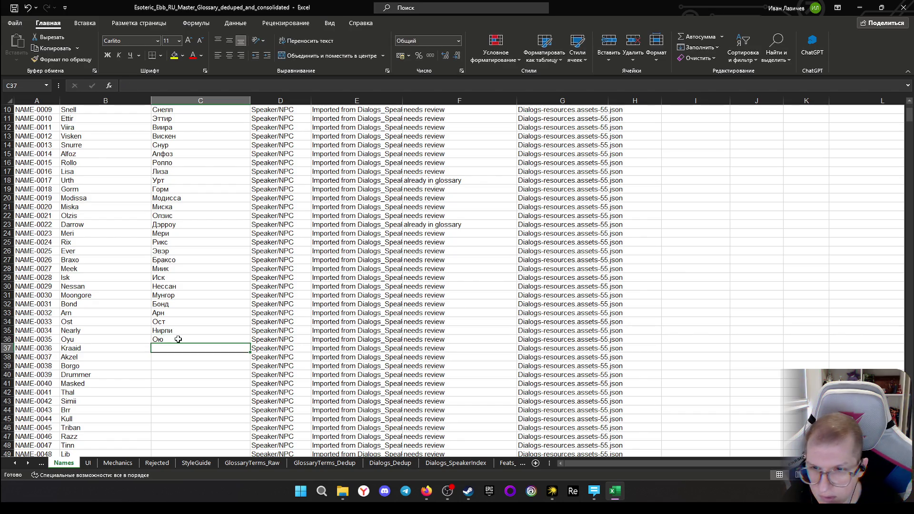
{"action": "scroll", "coordinate": [400, 352], "scroll_direction": "down", "scroll_amount": 1}
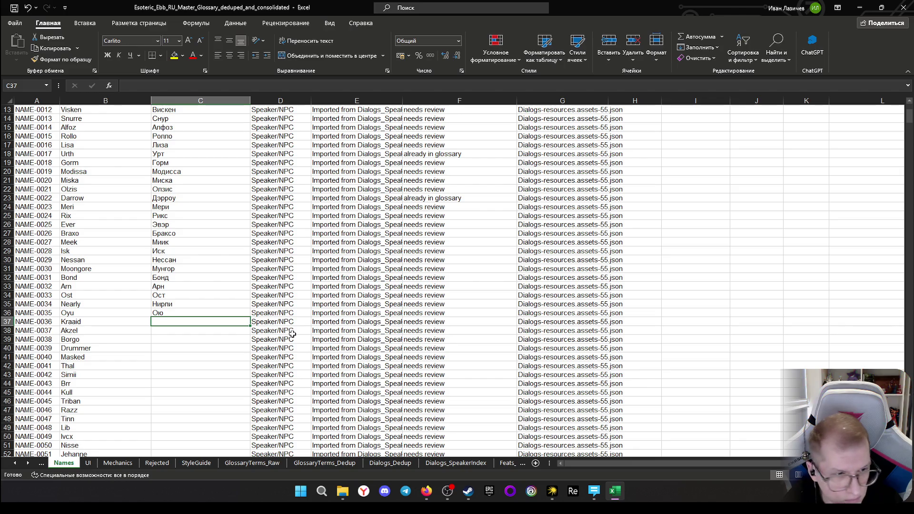
{"action": "type", "text": "Краай"}
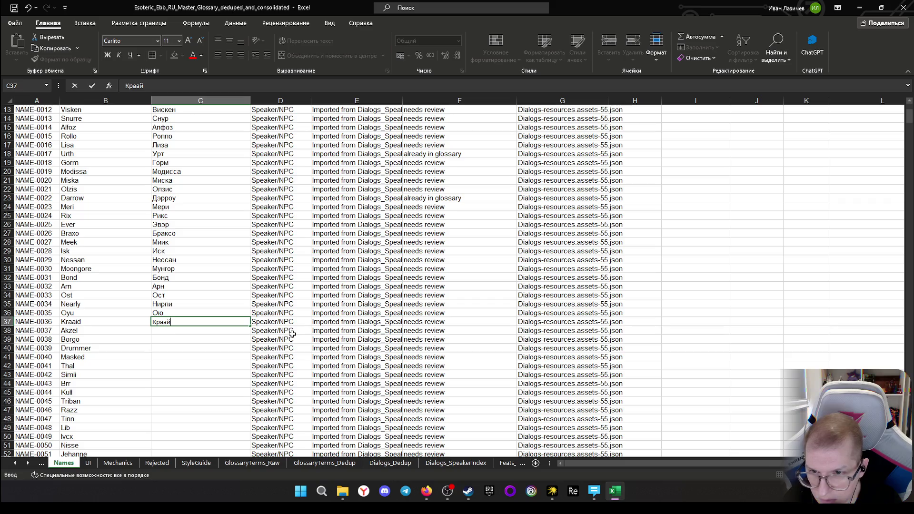
{"action": "type", "text": "д"}
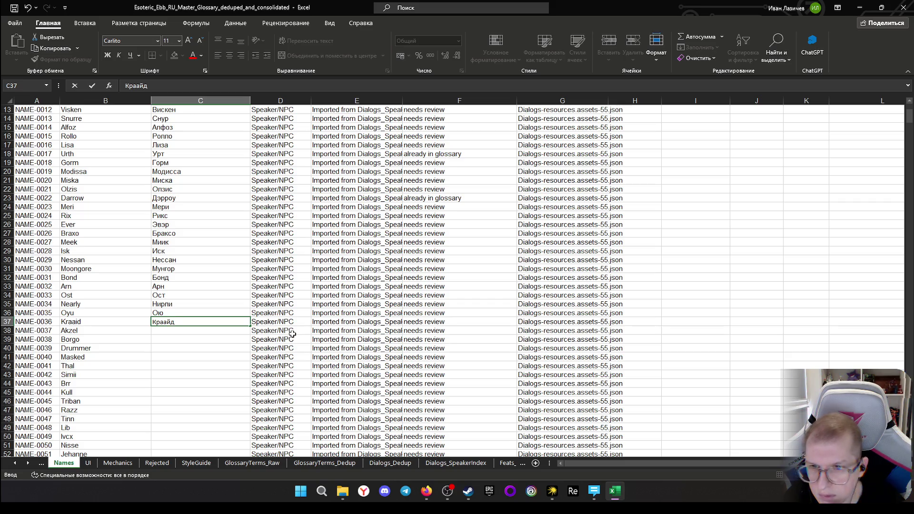
{"action": "left_click", "coordinate": [179, 332]}
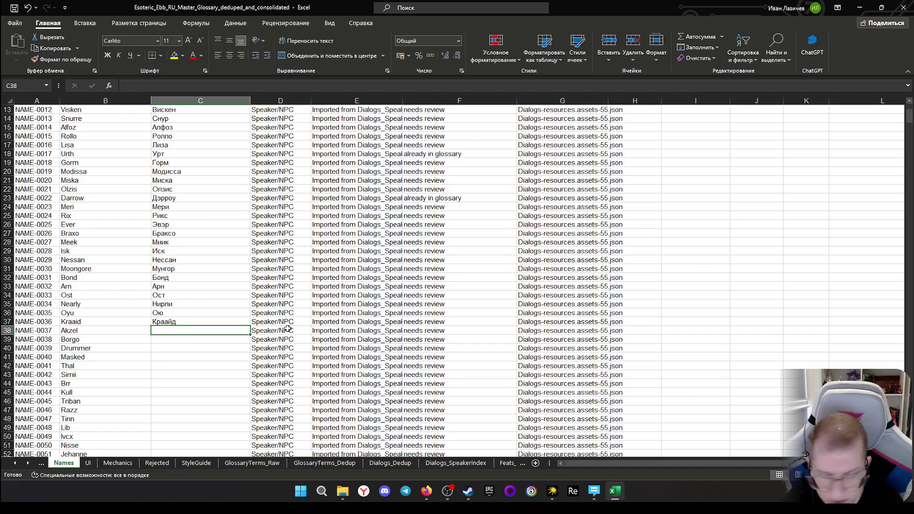
{"action": "type", "text": "Aкзел"}
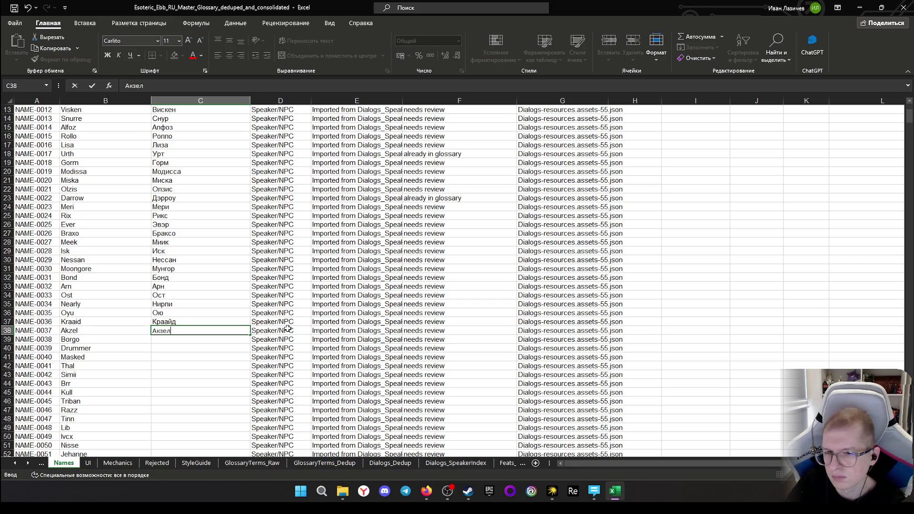
{"action": "left_click", "coordinate": [104, 329]}
{"action": "key", "text": "ctrl+c"}
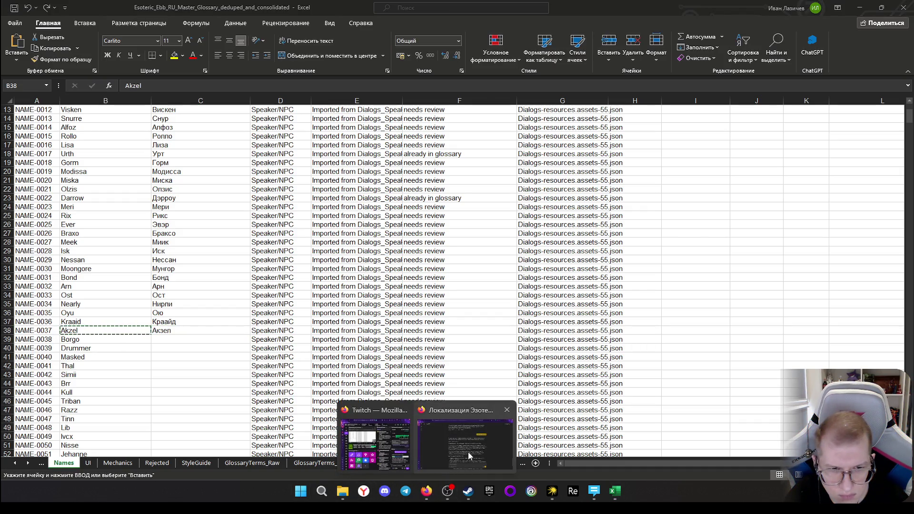
In a new browser tab, search Google for «Akzel при переводе добавляется ли мягкий знак»
{"action": "left_click", "coordinate": [468, 452]}
{"action": "left_click", "coordinate": [12, 62]}
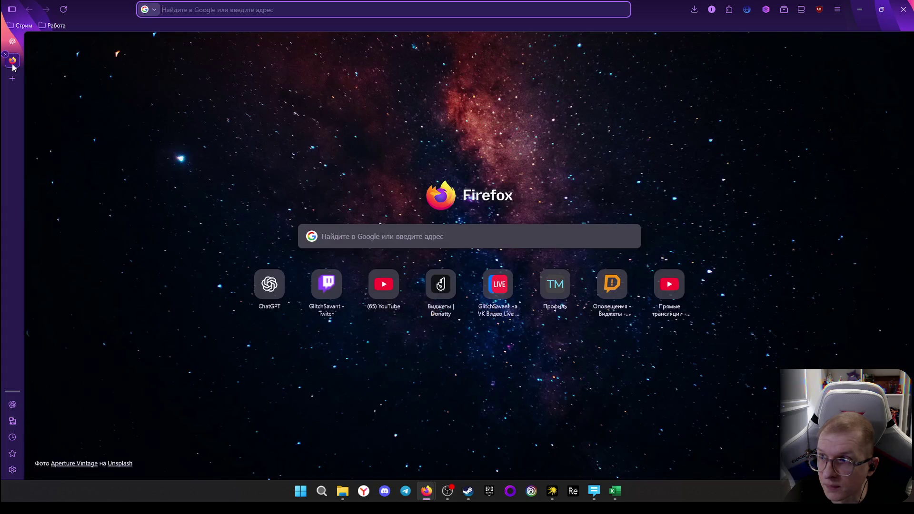
{"action": "left_click", "coordinate": [268, 7]}
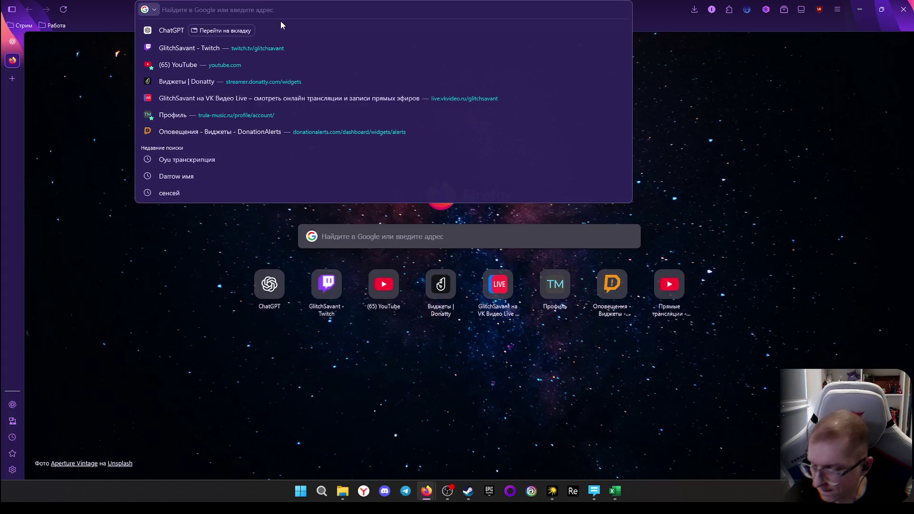
{"action": "type", "text": "Akzel "}
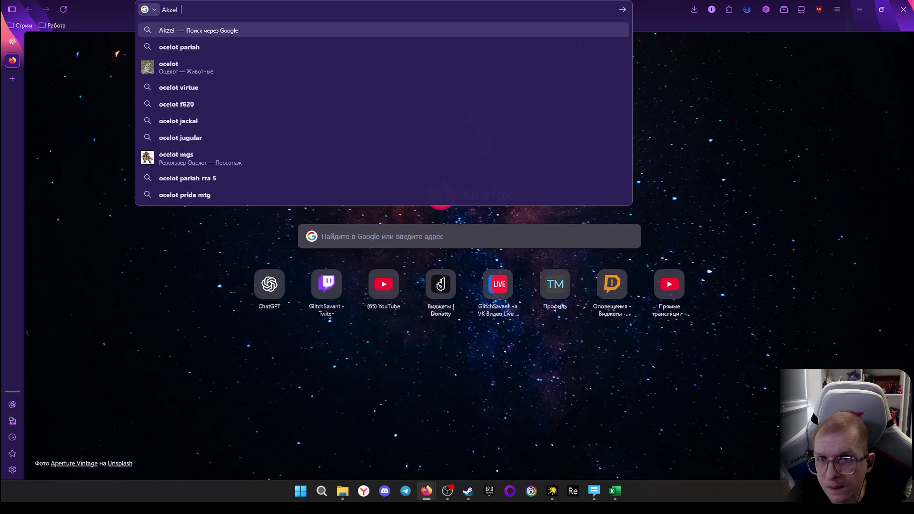
{"action": "type", "text": "при переводе добавляется "}
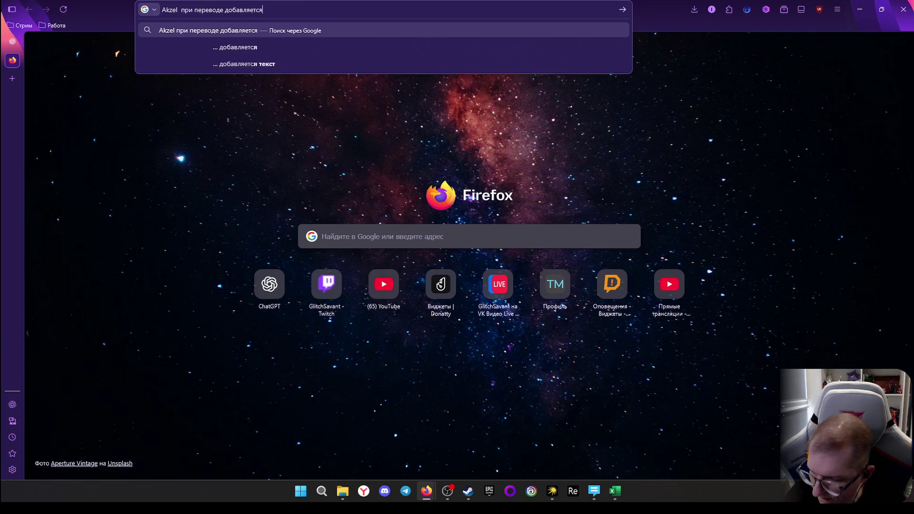
{"action": "type", "text": "ли "}
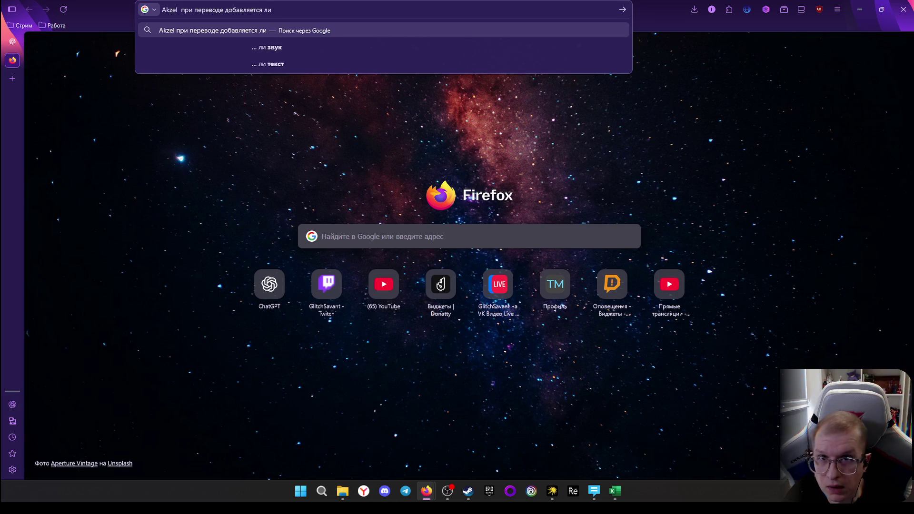
{"action": "type", "text": "мягкий "}
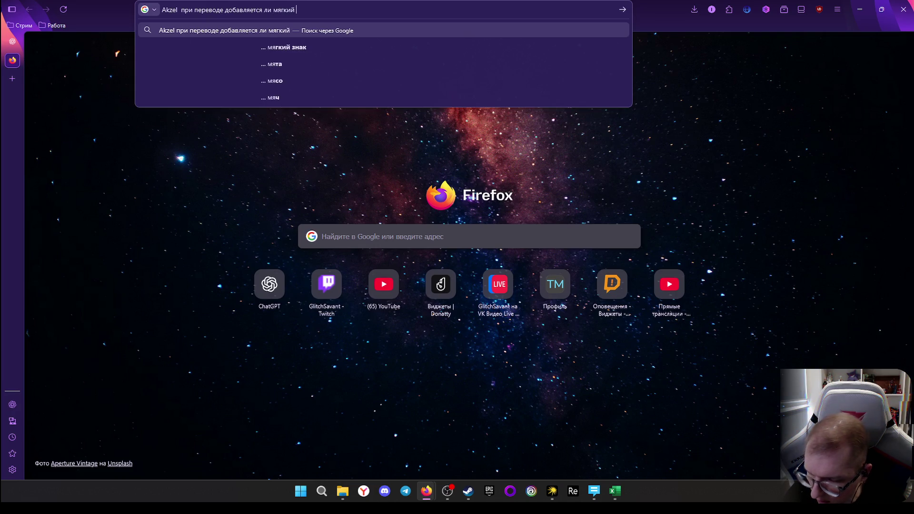
{"action": "type", "text": "х"}
{"action": "key", "text": "BackSpace"}
{"action": "type", "text": "з"}
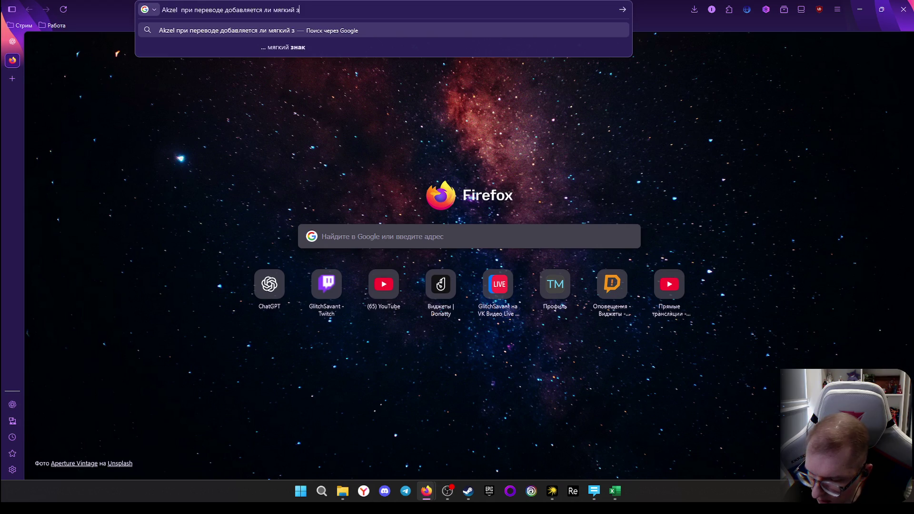
{"action": "type", "text": "нак"}
{"action": "key", "text": "Return"}
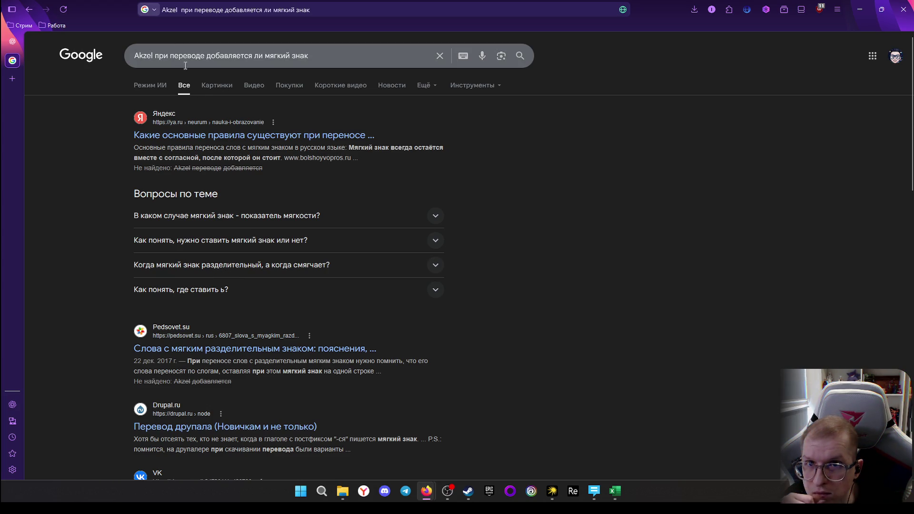
Refine and rerun the Google query about the soft sign in the Russian form of the name
{"action": "left_click", "coordinate": [212, 54]}
{"action": "type", "text": "на русский"}
{"action": "key", "text": "Return"}
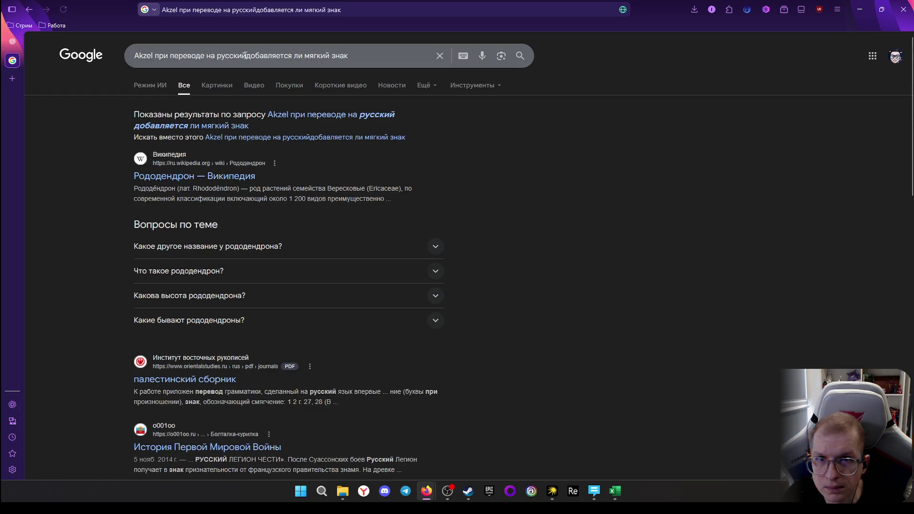
{"action": "left_click", "coordinate": [245, 55]}
{"action": "key", "text": "Return"}
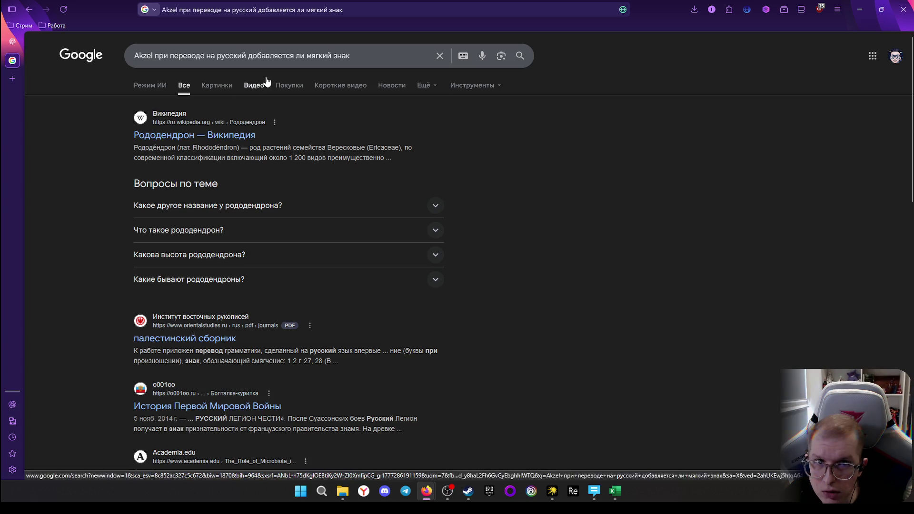
{"action": "scroll", "coordinate": [271, 182], "scroll_direction": "down", "scroll_amount": 2}
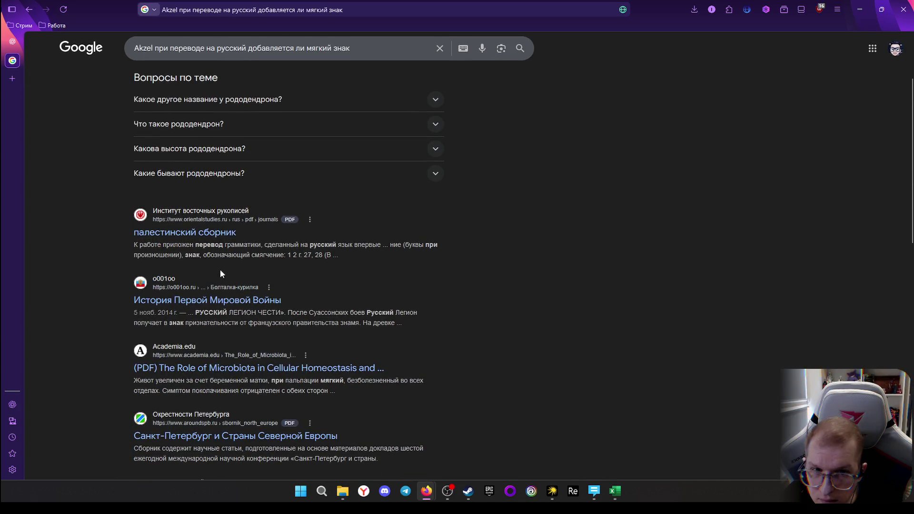
{"action": "scroll", "coordinate": [220, 270], "scroll_direction": "down", "scroll_amount": 1}
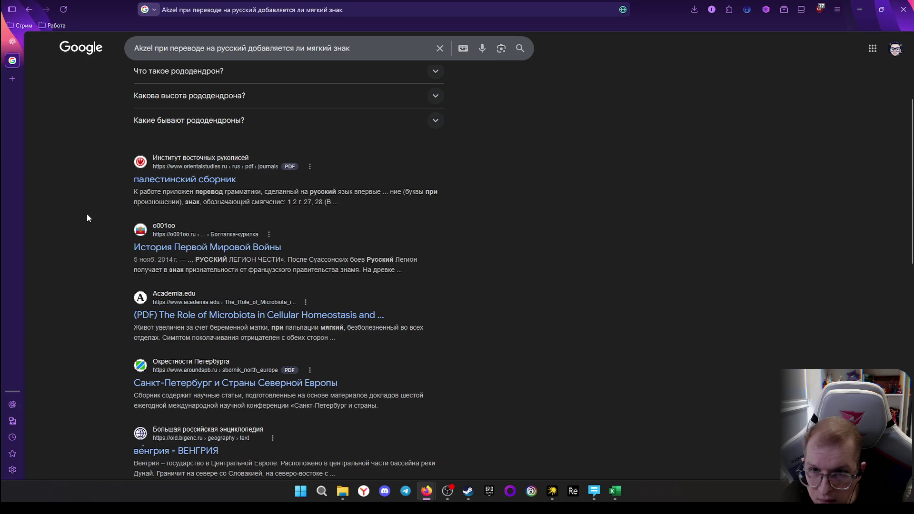
{"action": "scroll", "coordinate": [105, 211], "scroll_direction": "up", "scroll_amount": 1}
{"action": "scroll", "coordinate": [106, 212], "scroll_direction": "up", "scroll_amount": 2}
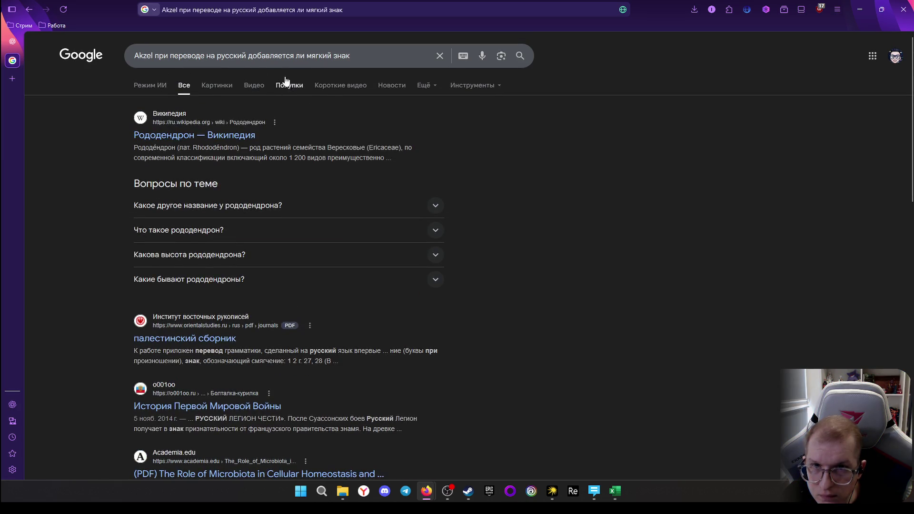
Search whether a soft sign is added at the end of translated proper names and expand the AI overview
{"action": "left_click", "coordinate": [427, 54]}
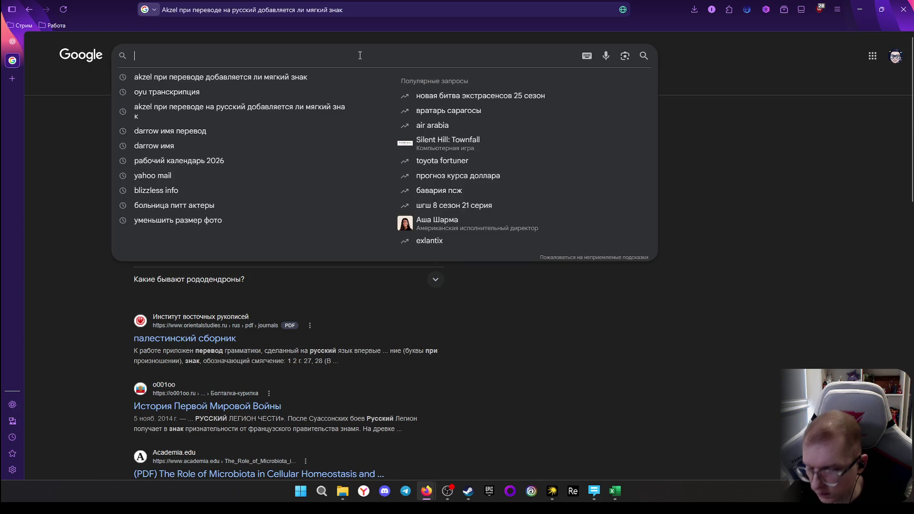
{"action": "type", "text": "доб"}
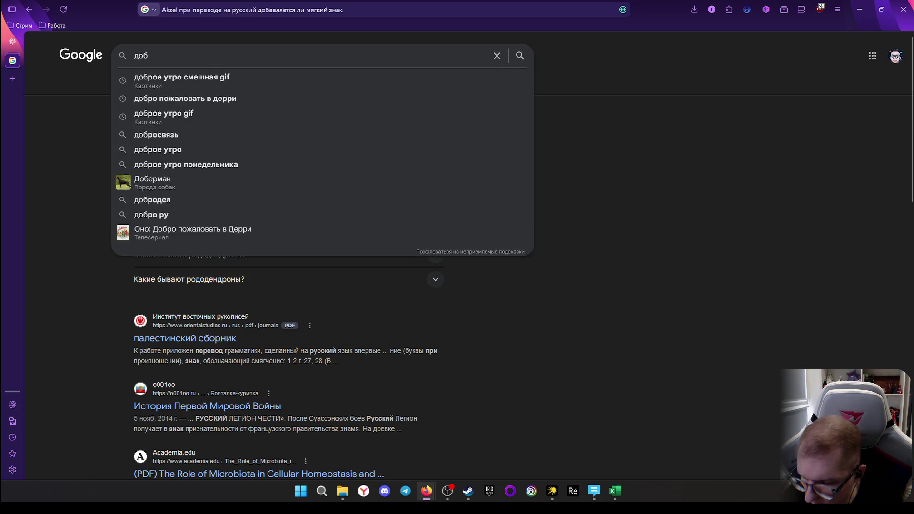
{"action": "type", "text": "авляе"}
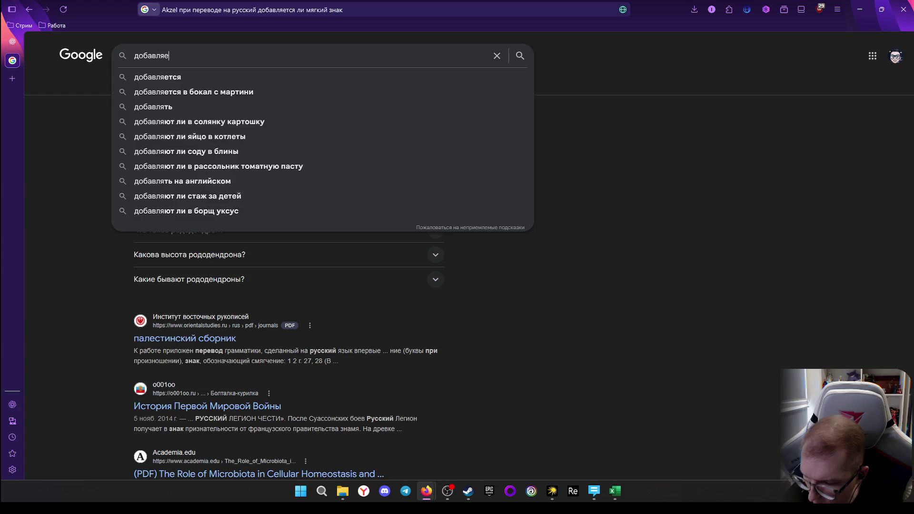
{"action": "type", "text": "тся ли в имя со"}
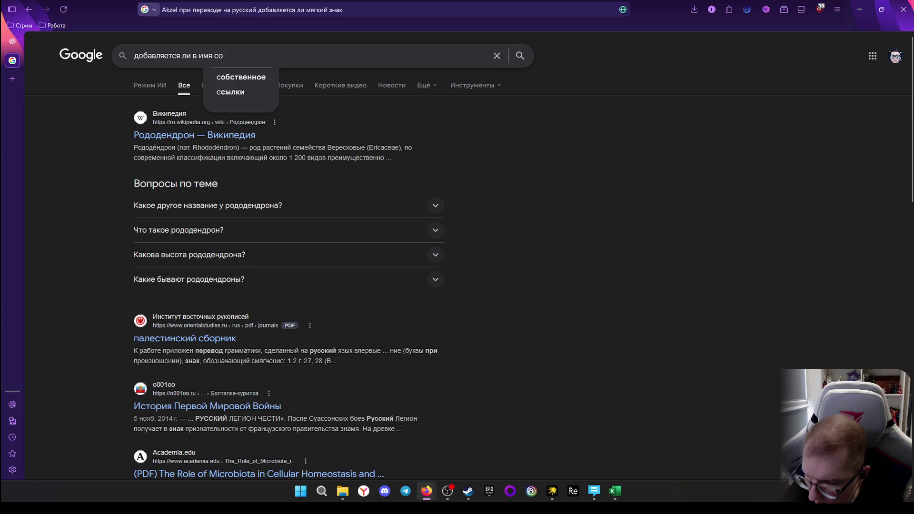
{"action": "type", "text": "бс"}
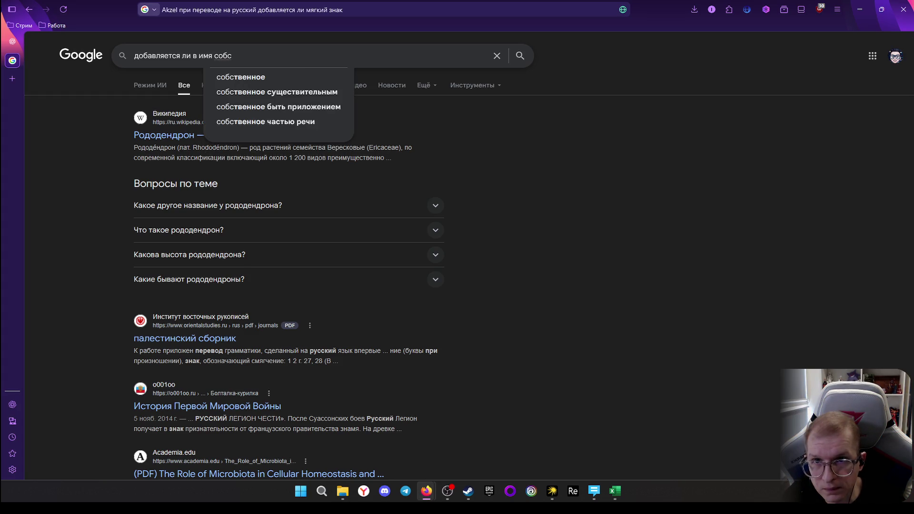
{"action": "key", "text": "Down"}
{"action": "type", "text": "при"}
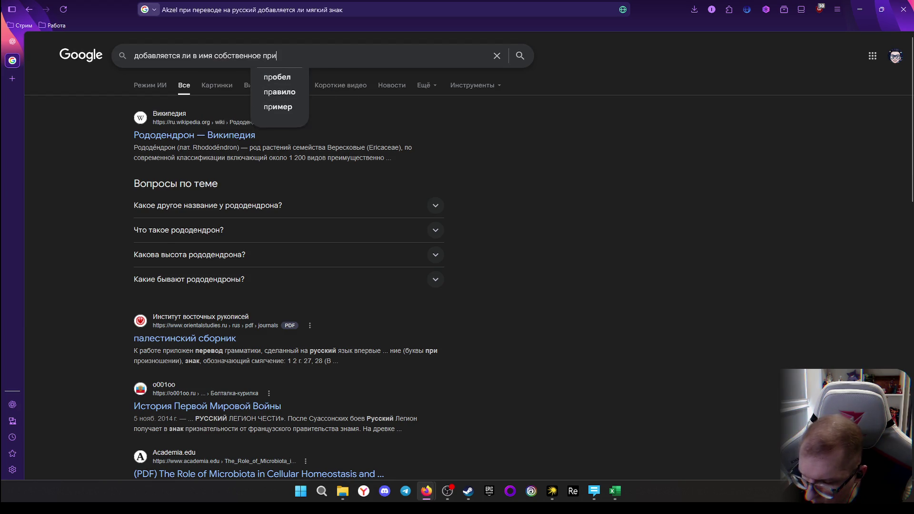
{"action": "type", "text": " перево"}
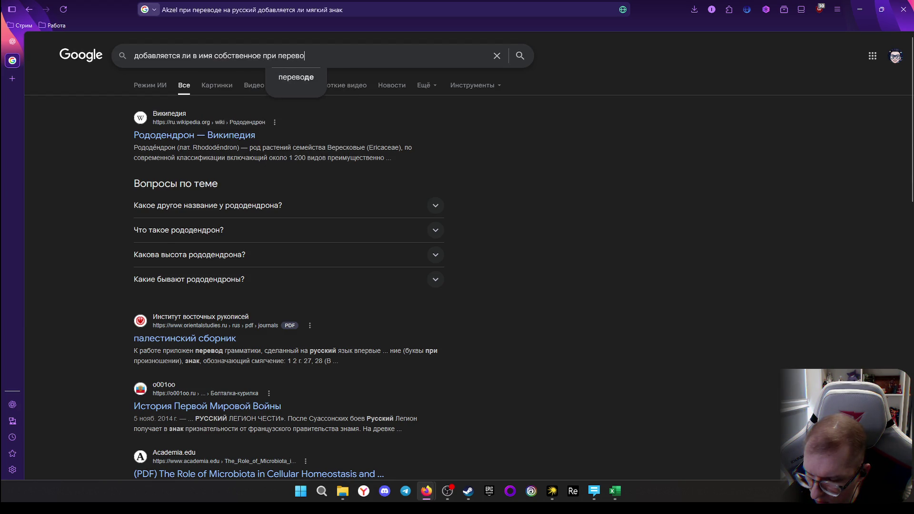
{"action": "type", "text": "де м"}
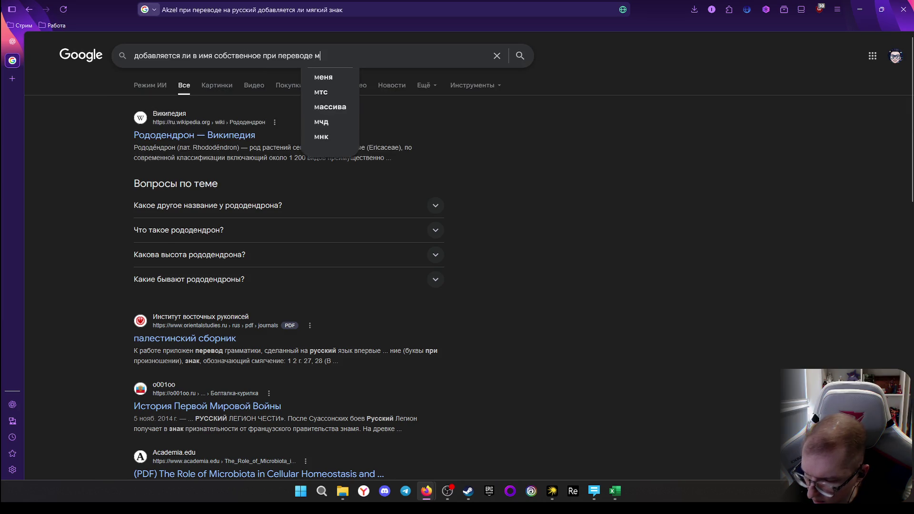
{"action": "type", "text": "ягки"}
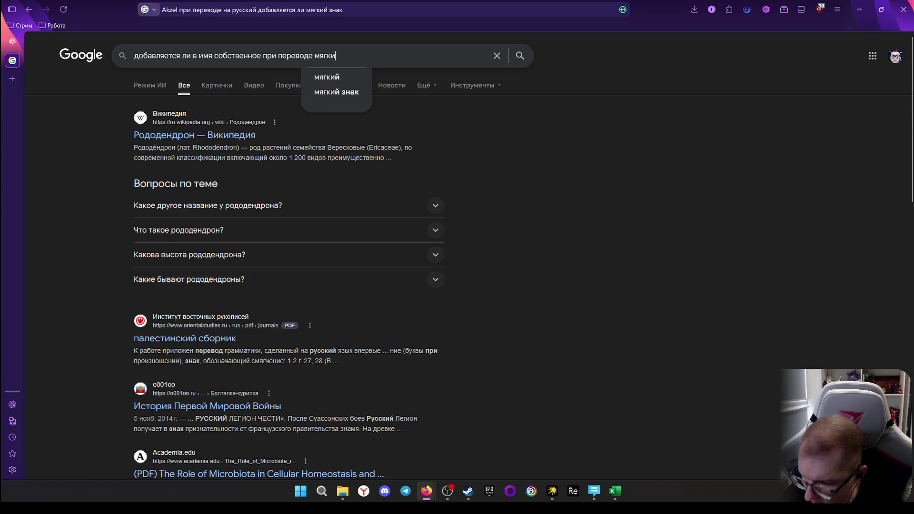
{"action": "type", "text": "й знак в"}
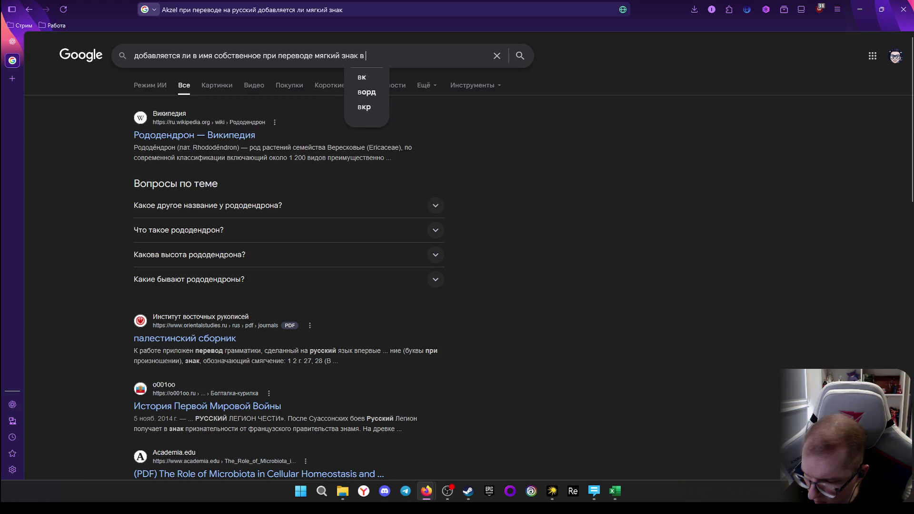
{"action": "type", "text": " конце"}
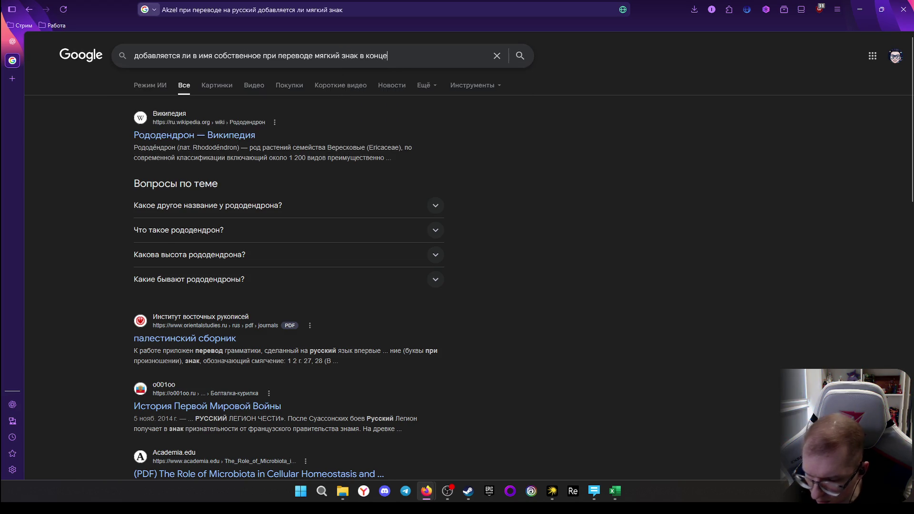
{"action": "key", "text": "Return"}
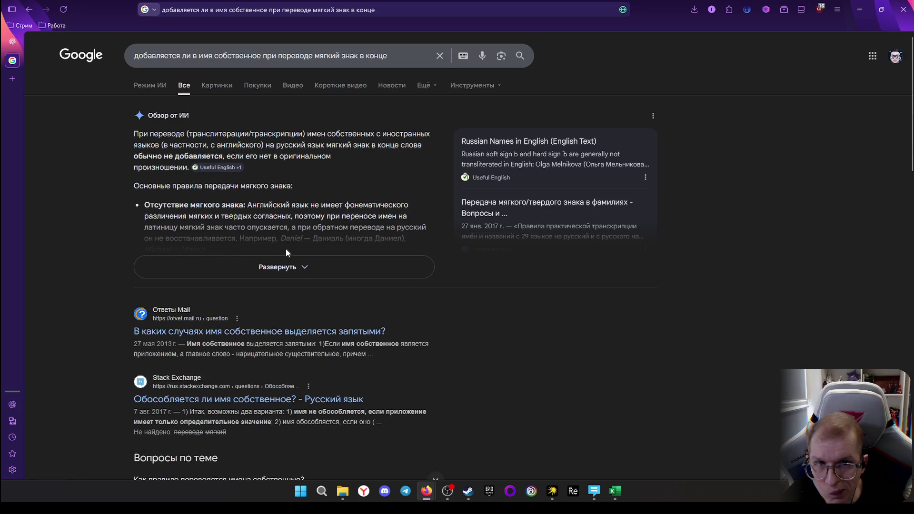
{"action": "left_click", "coordinate": [285, 266]}
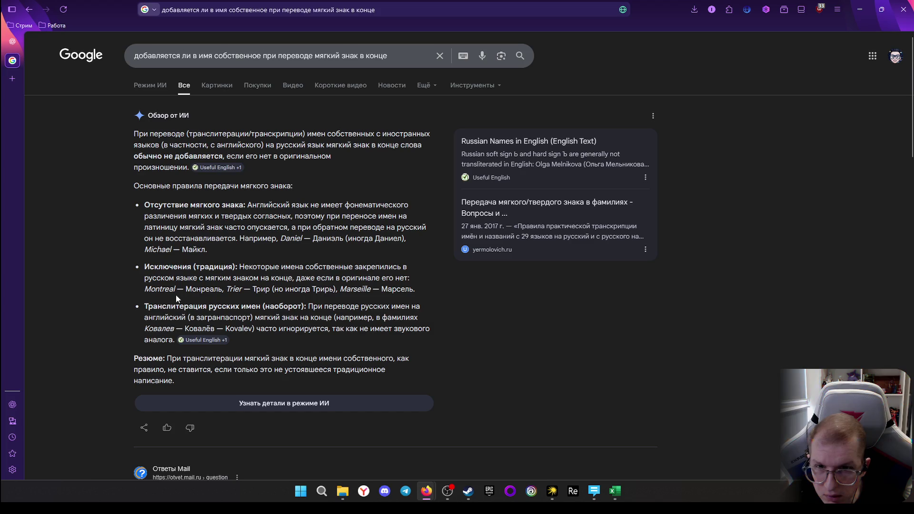
{"action": "scroll", "coordinate": [211, 312], "scroll_direction": "down", "scroll_amount": 1}
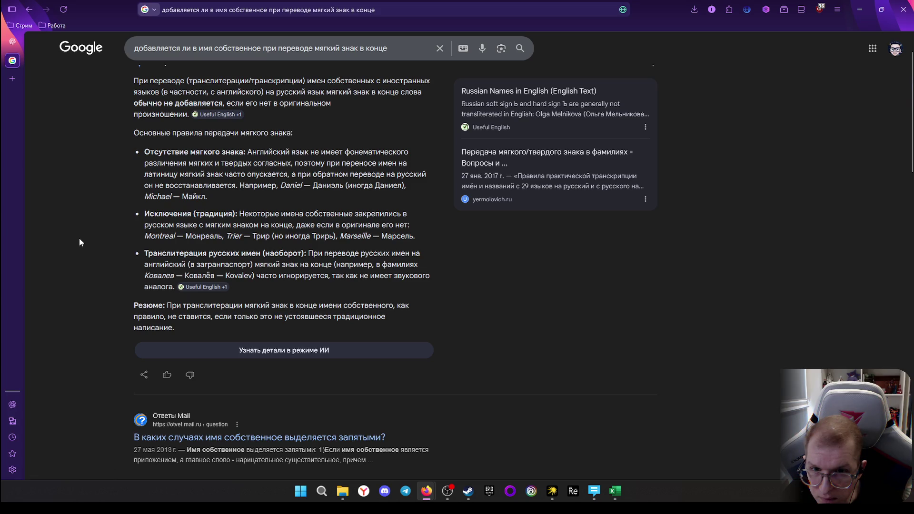
{"action": "scroll", "coordinate": [90, 243], "scroll_direction": "up", "scroll_amount": 1}
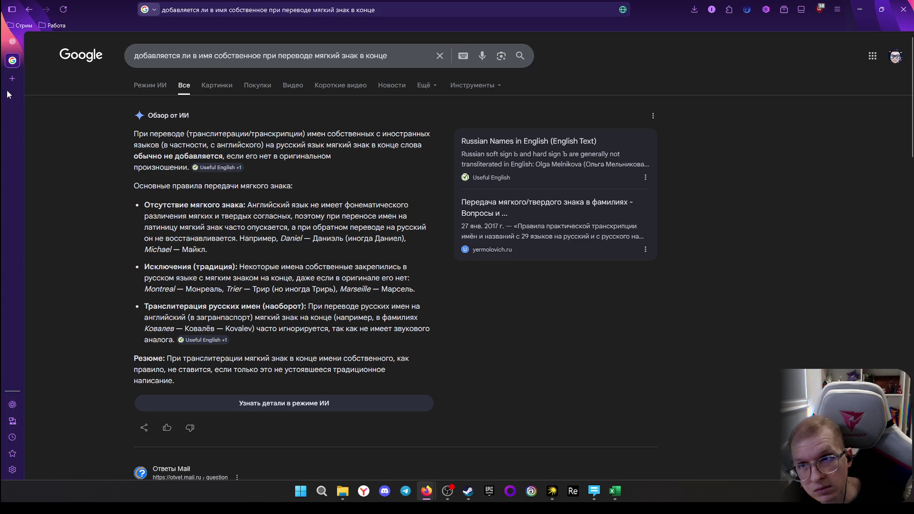
{"action": "mouse_move", "coordinate": [13, 42]}
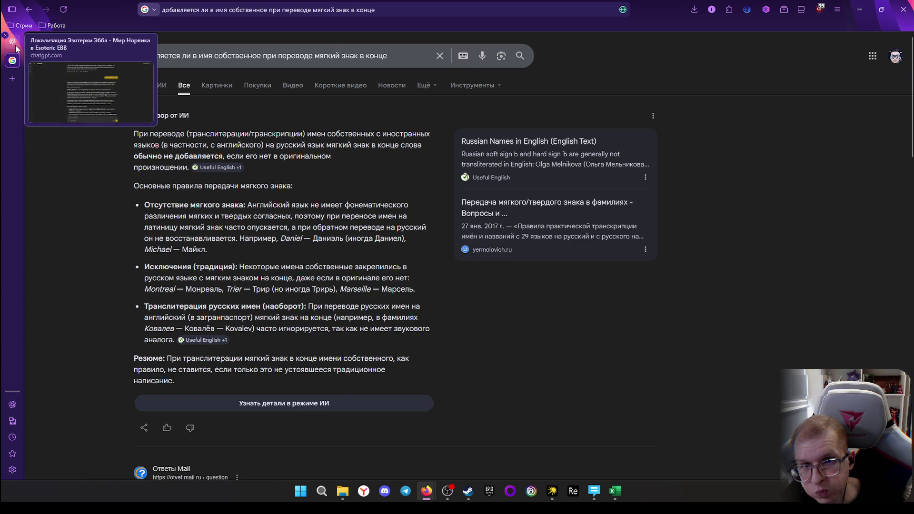
Leave the AI overview via the ChatGPT tab and bring the Names glossary workbook back up
{"action": "left_click", "coordinate": [17, 48]}
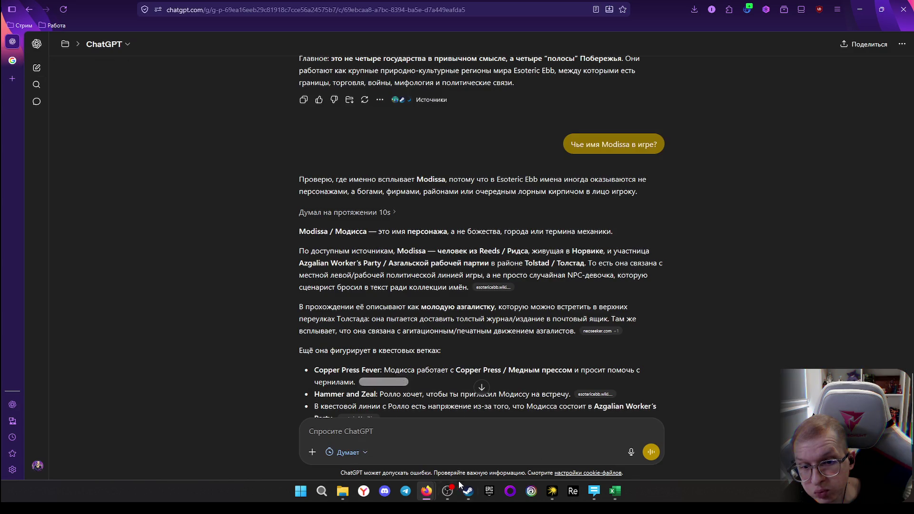
{"action": "left_click", "coordinate": [615, 495]}
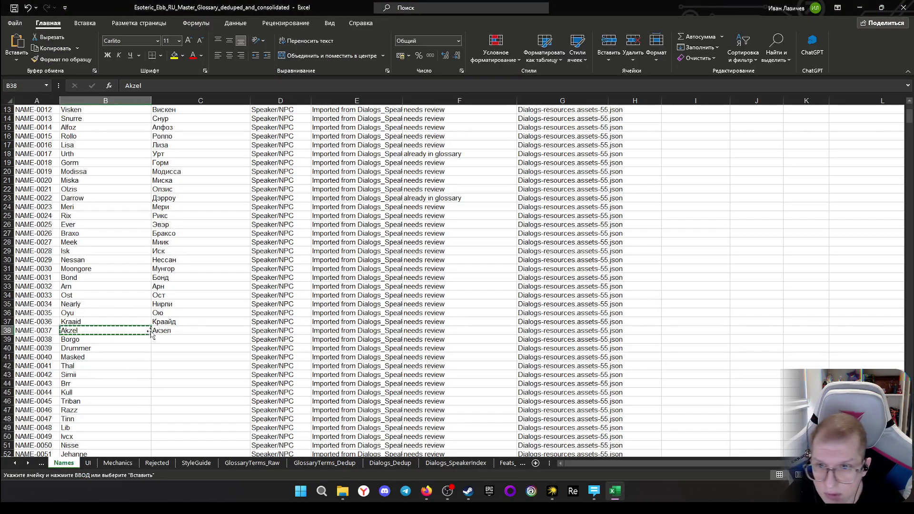
Enter Борго as Borgo's Russian form in cell C39
{"action": "left_click", "coordinate": [178, 333]}
{"action": "left_click", "coordinate": [168, 340]}
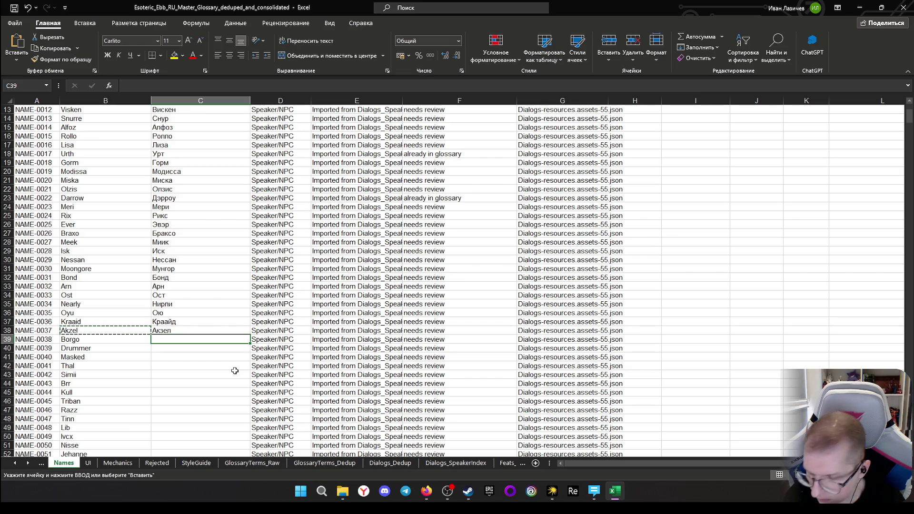
{"action": "type", "text": "Борго"}
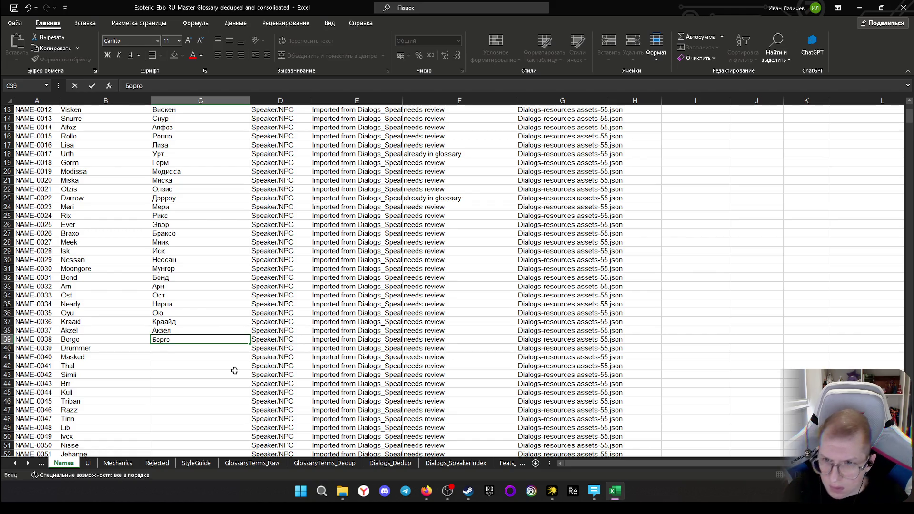
{"action": "key", "text": "Return"}
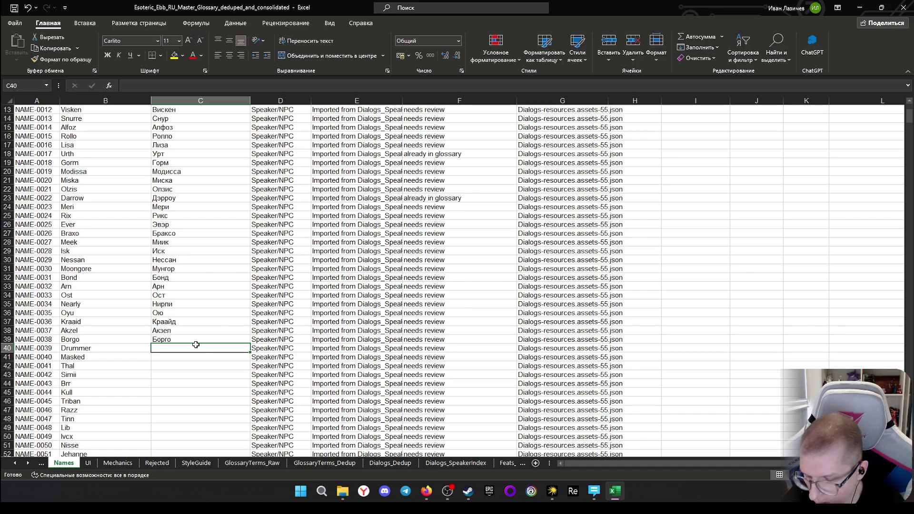
{"action": "type", "text": "Д"}
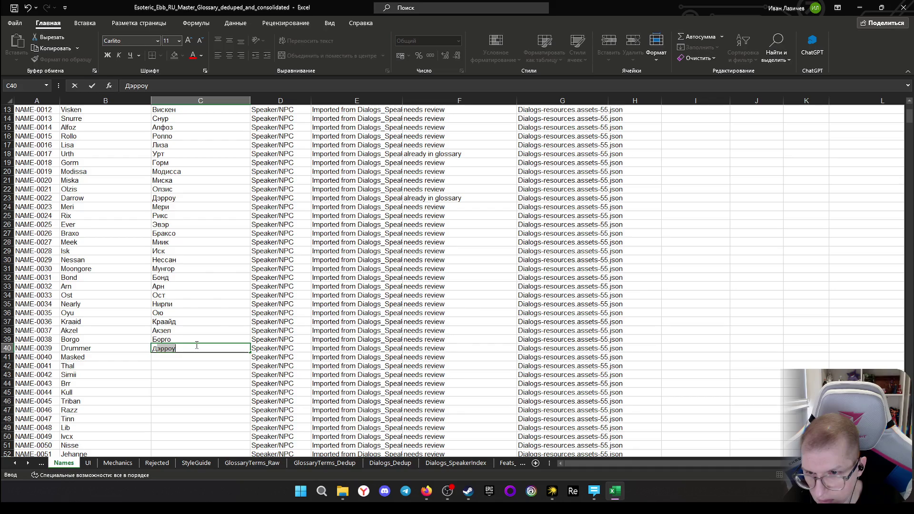
{"action": "type", "text": "р"}
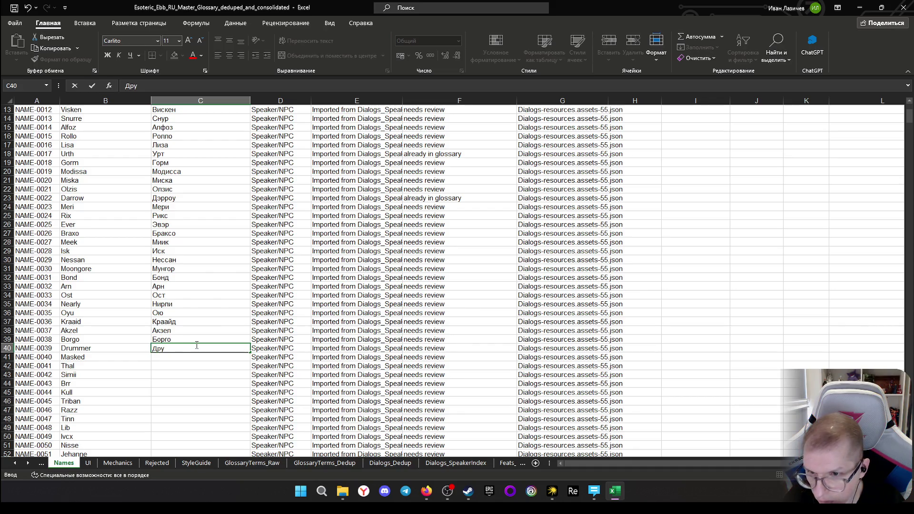
{"action": "type", "text": "аммер"}
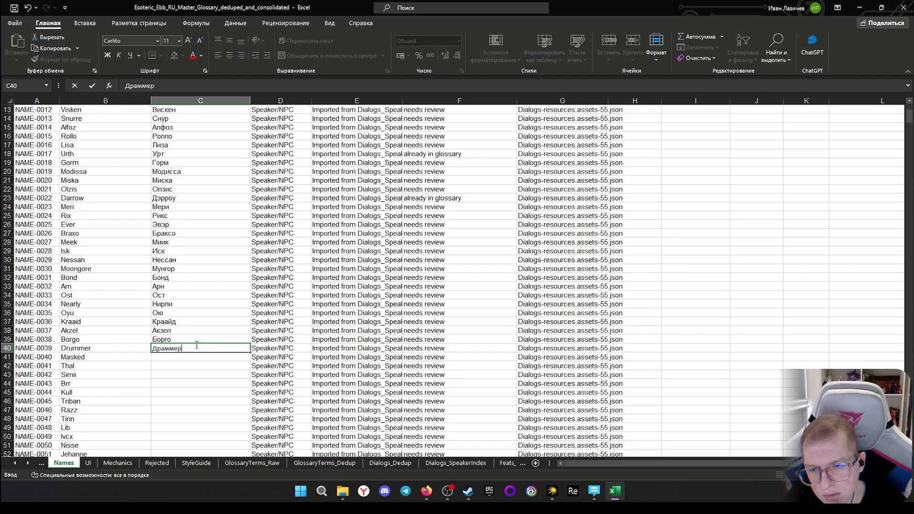
Commit Драммер for Drummer in C40, copy the name Masked from B41 and switch to ChatGPT
{"action": "key", "text": "Return"}
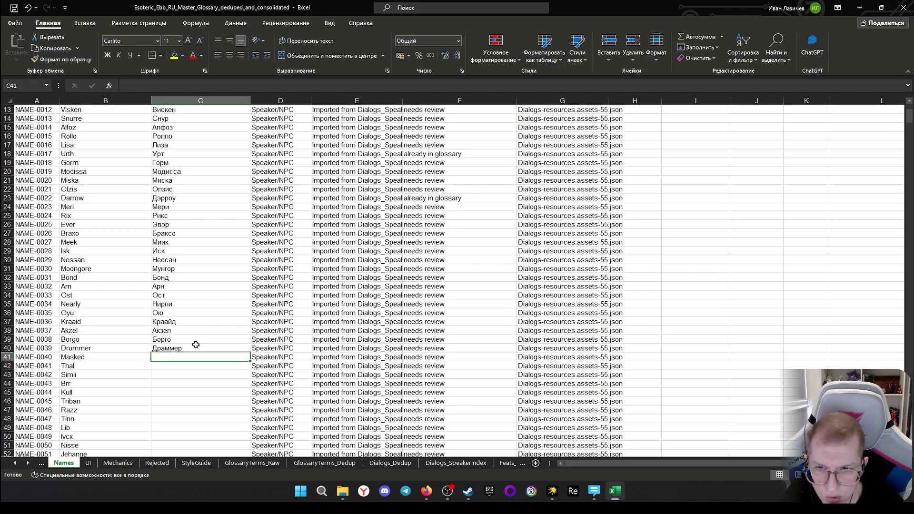
{"action": "scroll", "coordinate": [196, 345], "scroll_direction": "down", "scroll_amount": 1}
{"action": "scroll", "coordinate": [196, 345], "scroll_direction": "down", "scroll_amount": 1}
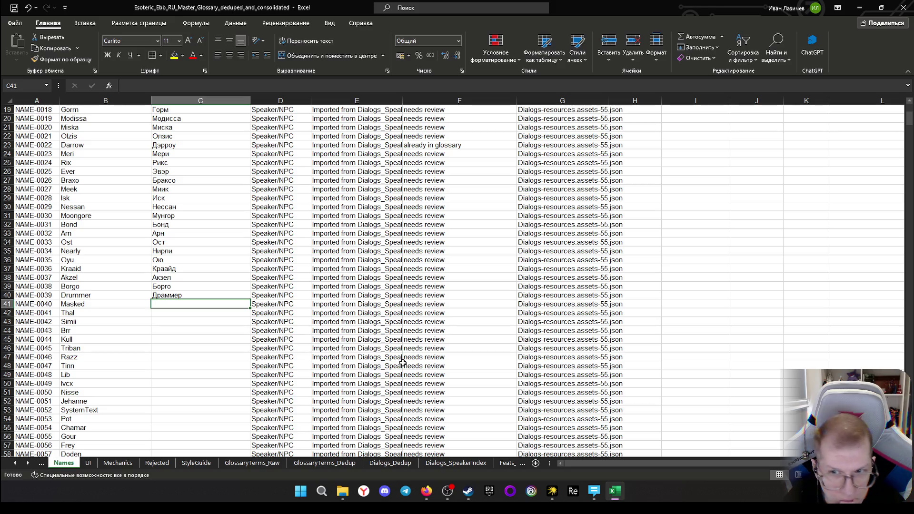
{"action": "left_click", "coordinate": [76, 306]}
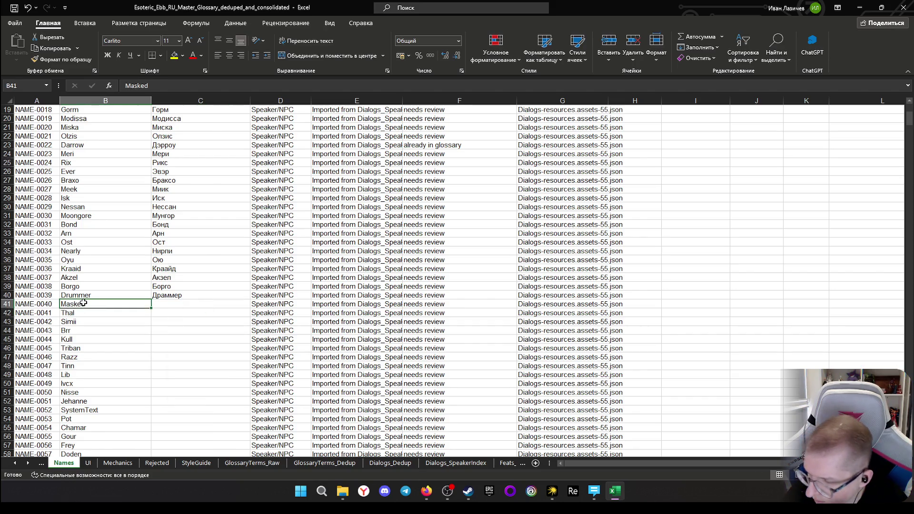
{"action": "key", "text": "alt+Tab"}
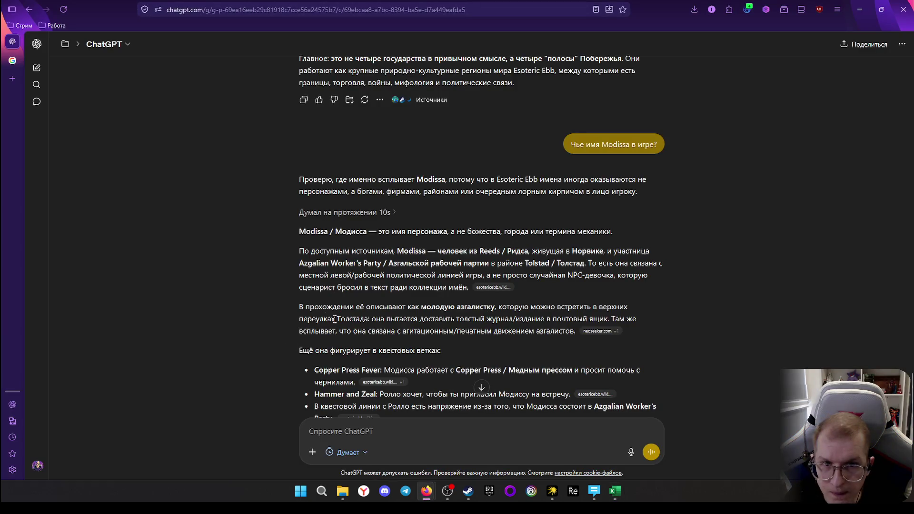
Ask ChatGPT 'Что за персонаж игры по имени Masked?' without the stray image attachment
{"action": "left_click", "coordinate": [355, 437]}
{"action": "type", "text": "Что за ге"}
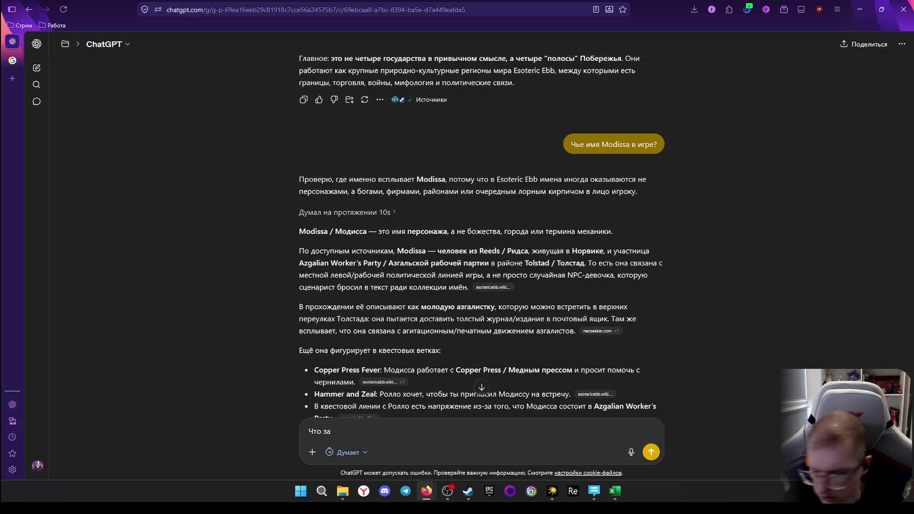
{"action": "type", "text": "персона"}
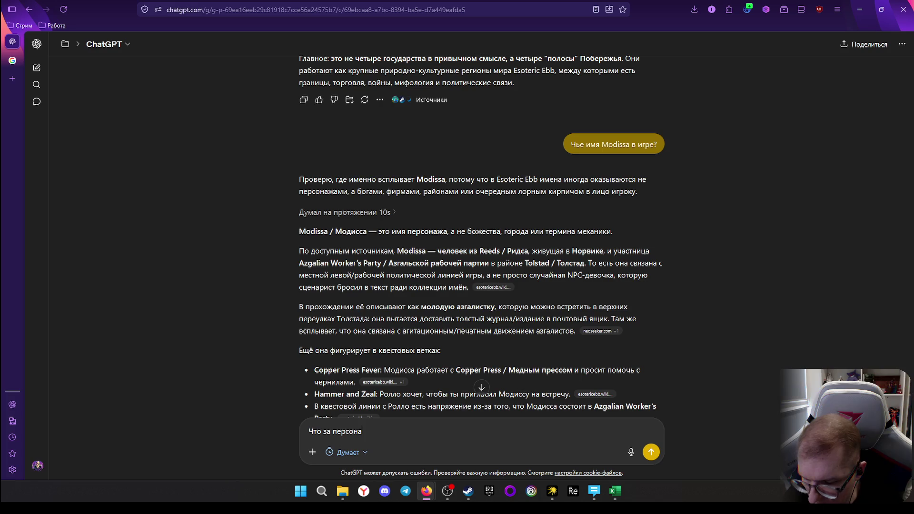
{"action": "type", "text": "ж игры"}
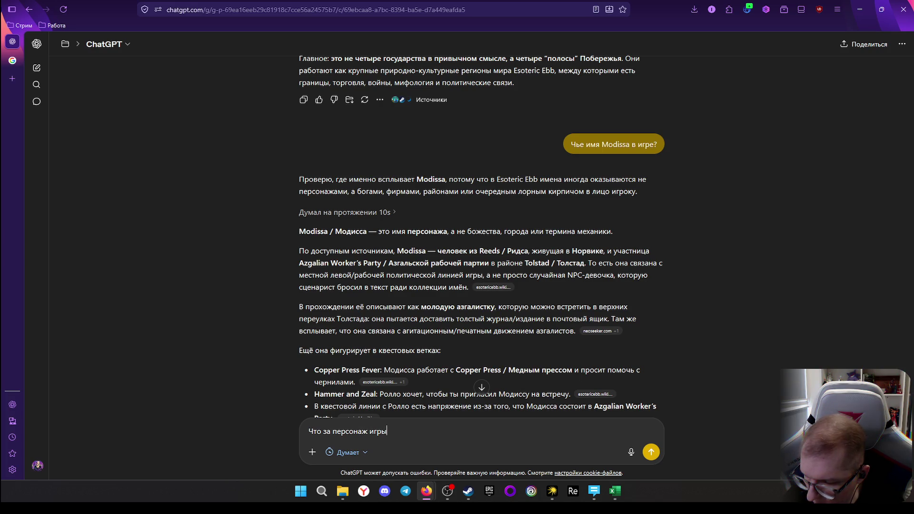
{"action": "type", "text": " по имени"}
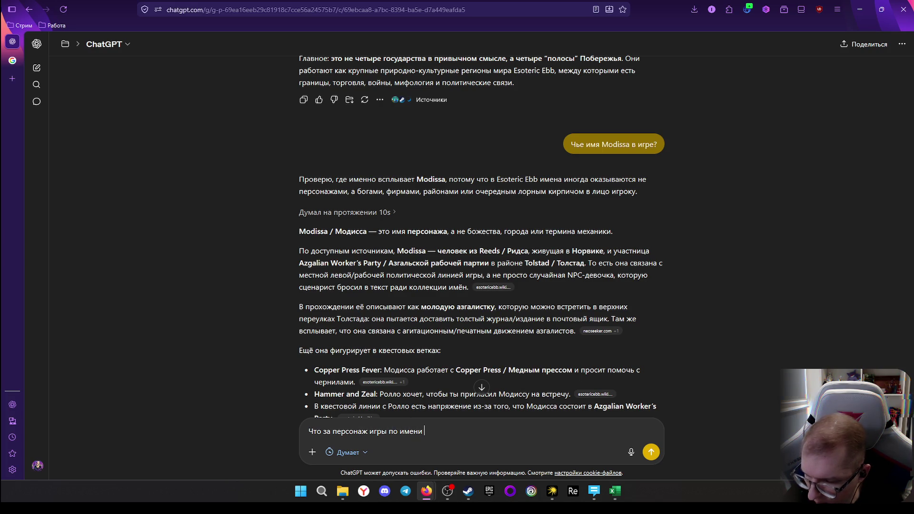
{"action": "key", "text": "ctrl+v"}
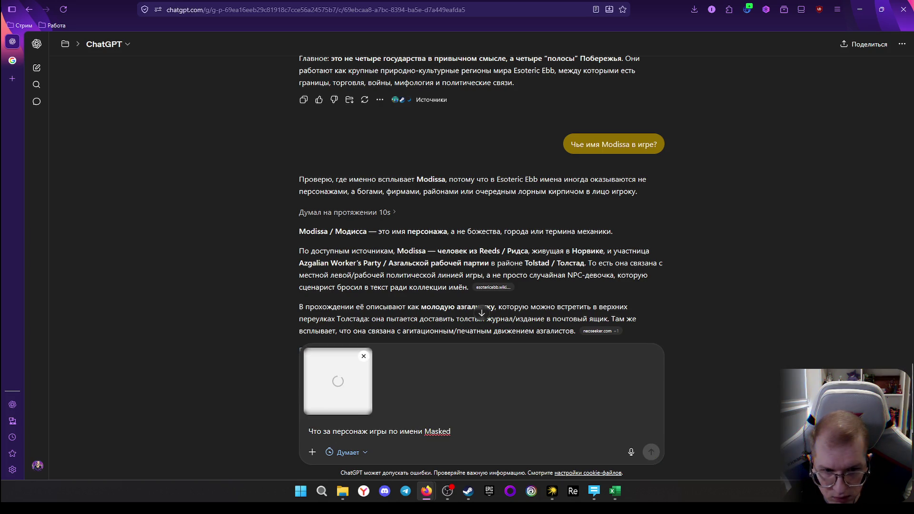
{"action": "left_click", "coordinate": [364, 356]}
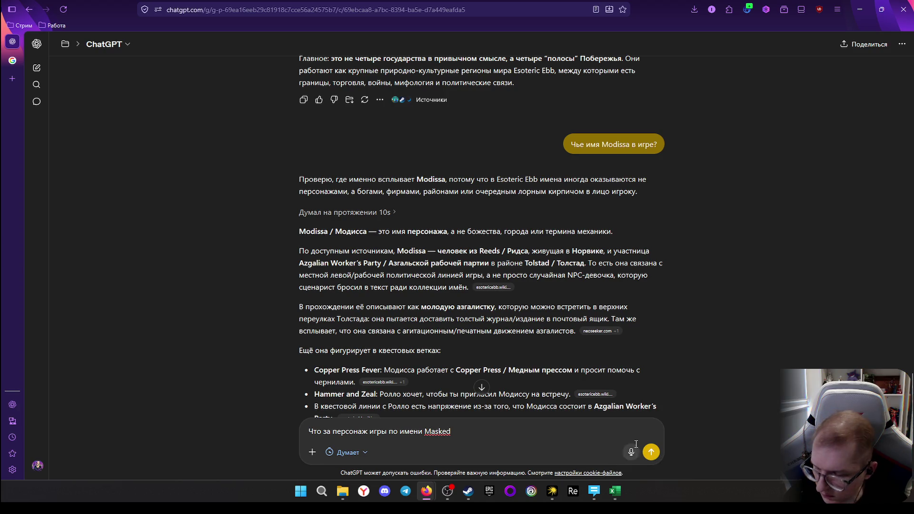
{"action": "type", "text": "?"}
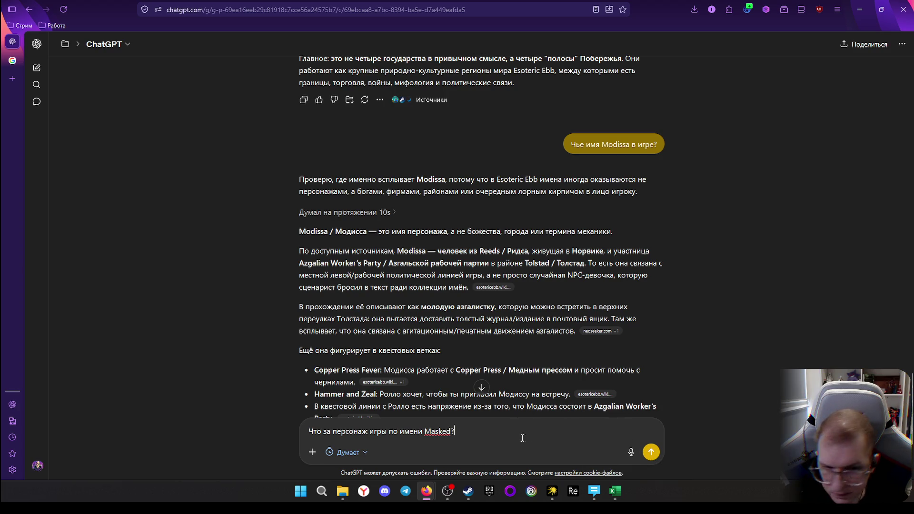
{"action": "key", "text": "Return"}
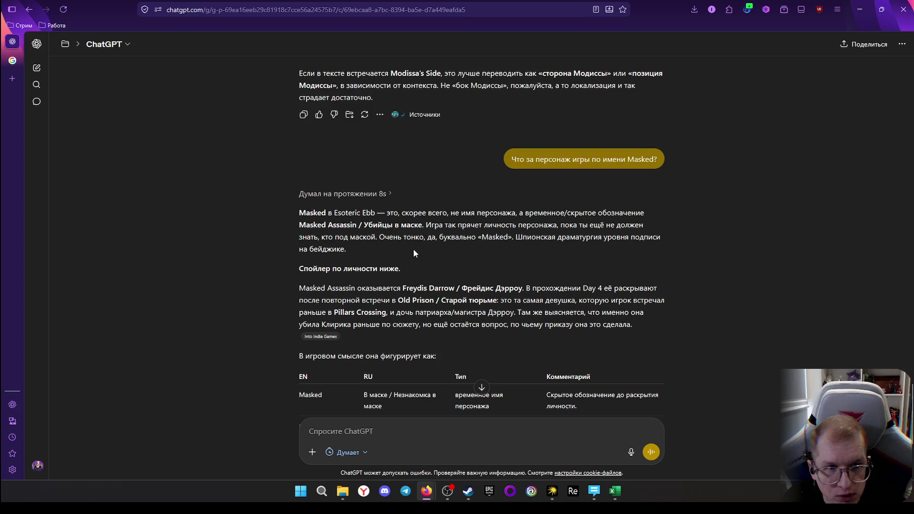
{"action": "scroll", "coordinate": [507, 315], "scroll_direction": "down", "scroll_amount": 1}
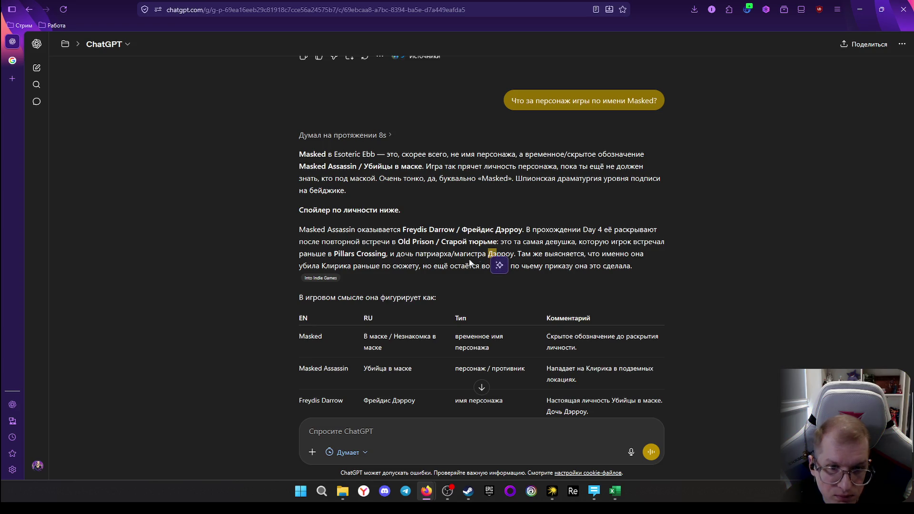
{"action": "scroll", "coordinate": [493, 261], "scroll_direction": "down", "scroll_amount": 1}
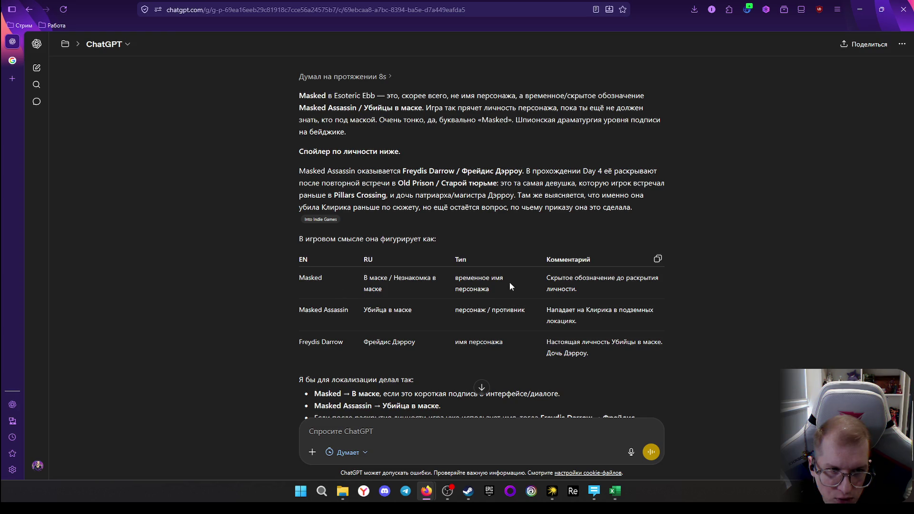
{"action": "scroll", "coordinate": [487, 266], "scroll_direction": "up", "scroll_amount": 1}
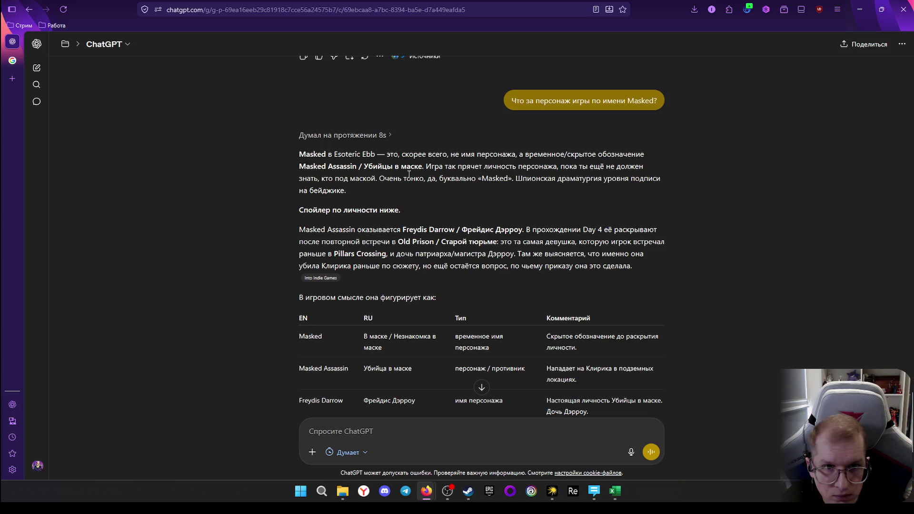
{"action": "scroll", "coordinate": [496, 236], "scroll_direction": "down", "scroll_amount": 1}
{"action": "scroll", "coordinate": [493, 247], "scroll_direction": "down", "scroll_amount": 1}
{"action": "scroll", "coordinate": [491, 250], "scroll_direction": "down", "scroll_amount": 1}
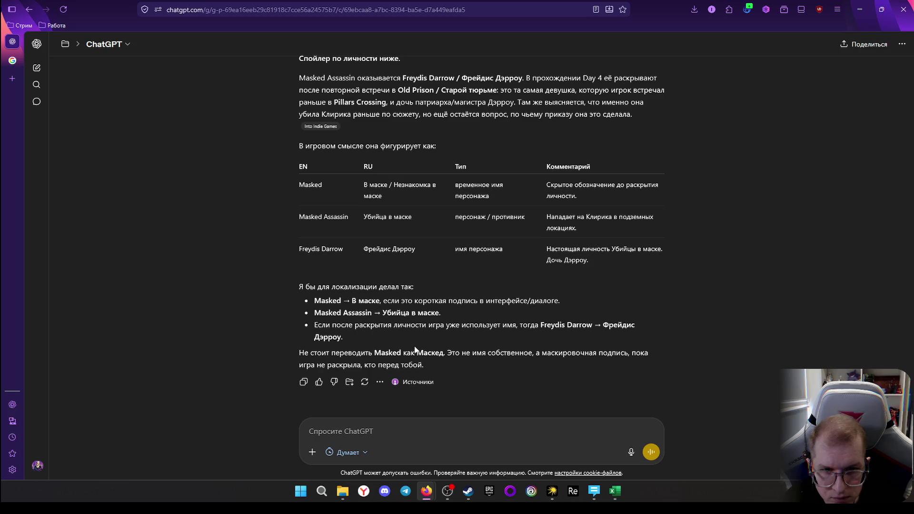
{"action": "scroll", "coordinate": [443, 251], "scroll_direction": "up", "scroll_amount": 1}
{"action": "scroll", "coordinate": [444, 252], "scroll_direction": "up", "scroll_amount": 2}
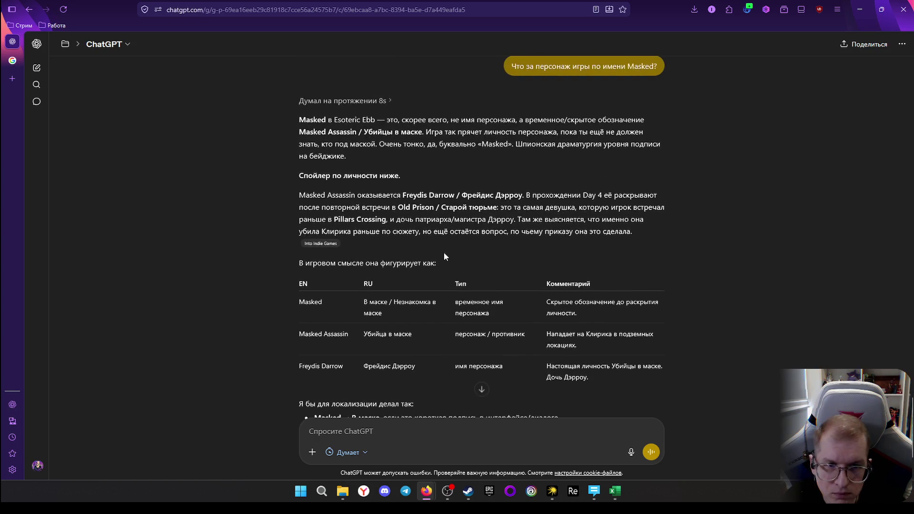
{"action": "mouse_move", "coordinate": [470, 344]}
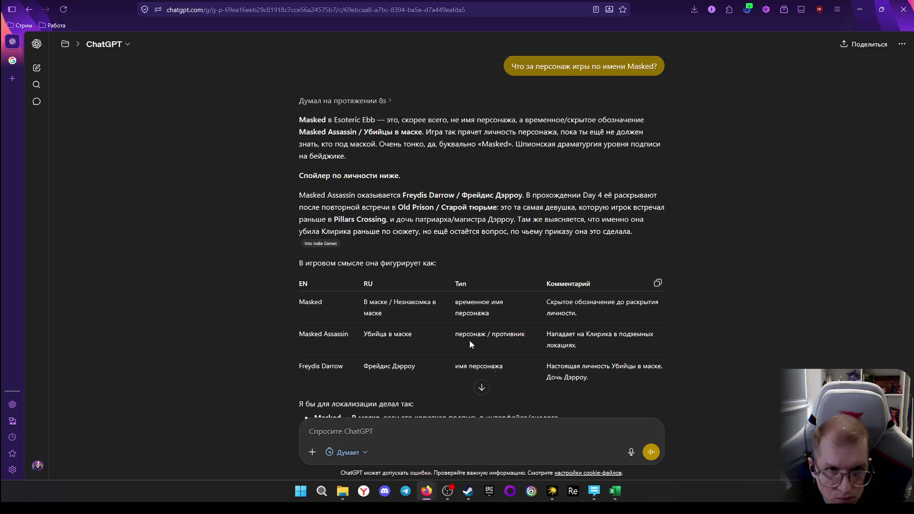
Return to the glossary workbook and select Masked's Russian-form cell C41
{"action": "left_click", "coordinate": [618, 493]}
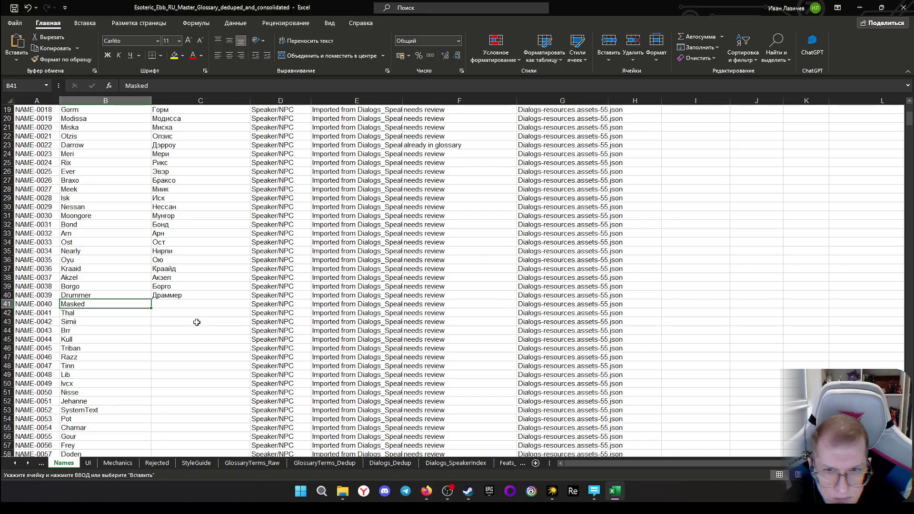
{"action": "left_click", "coordinate": [177, 305]}
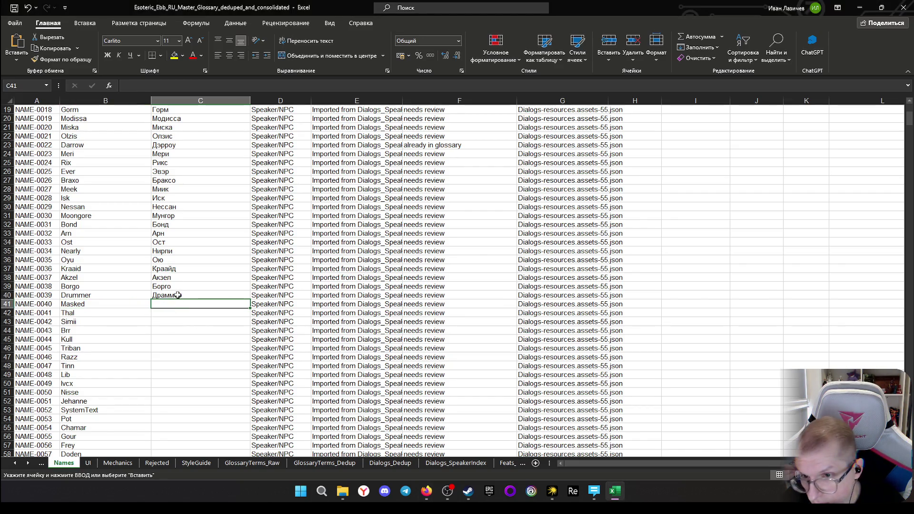
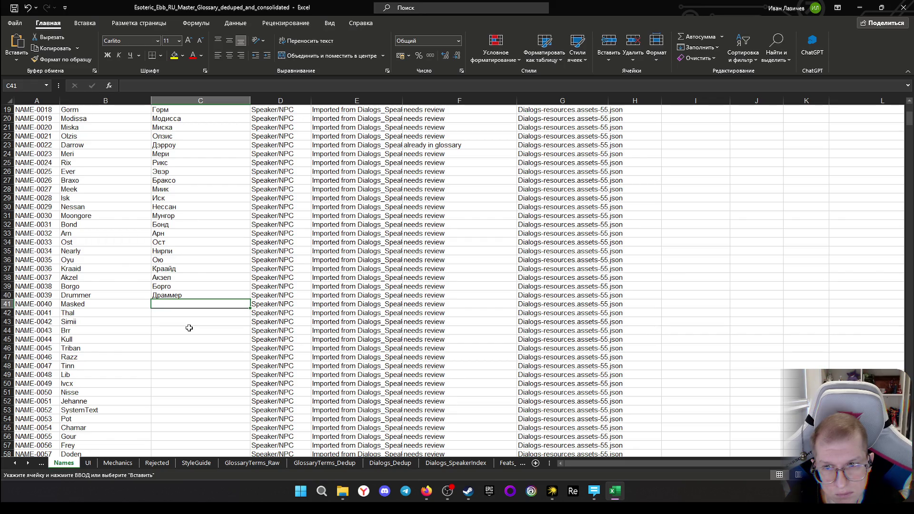
{"action": "type", "text": "М"}
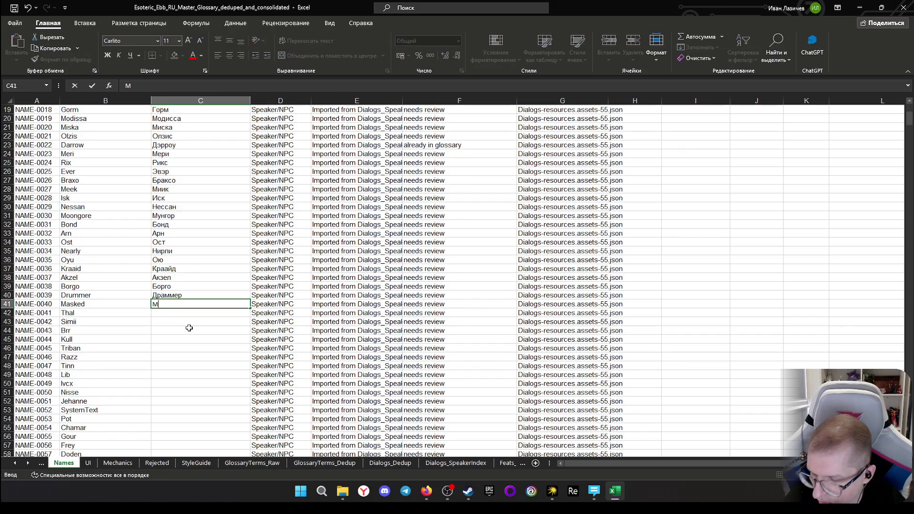
{"action": "type", "text": "аска"}
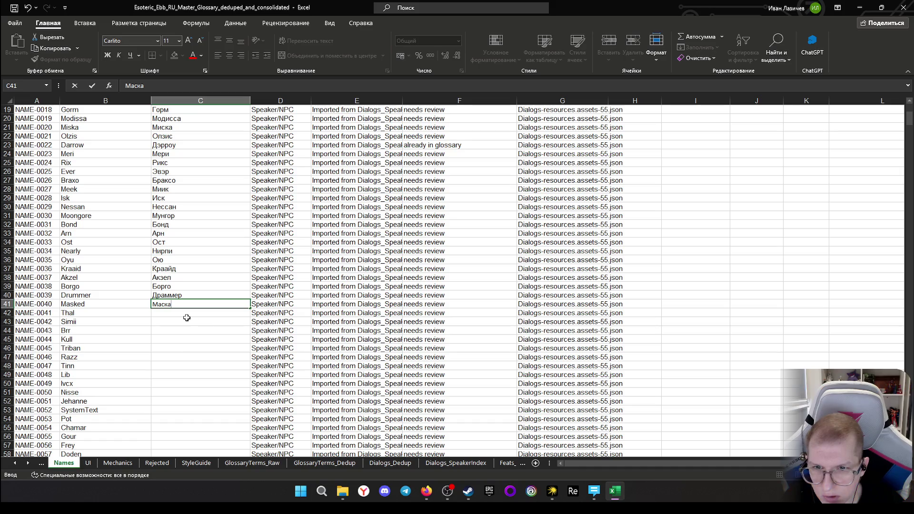
Commit Маска for Masked and move to Thal's empty translation cell
{"action": "key", "text": "Return"}
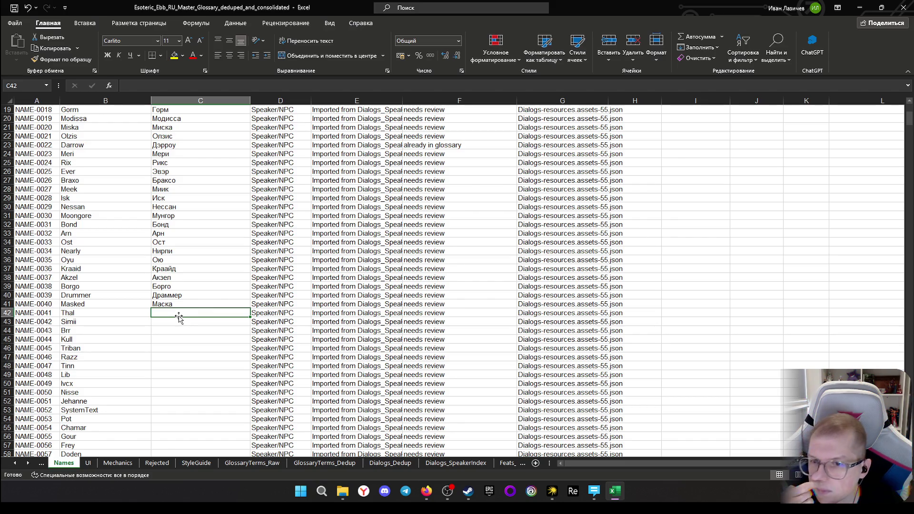
{"action": "double_click", "coordinate": [174, 312]}
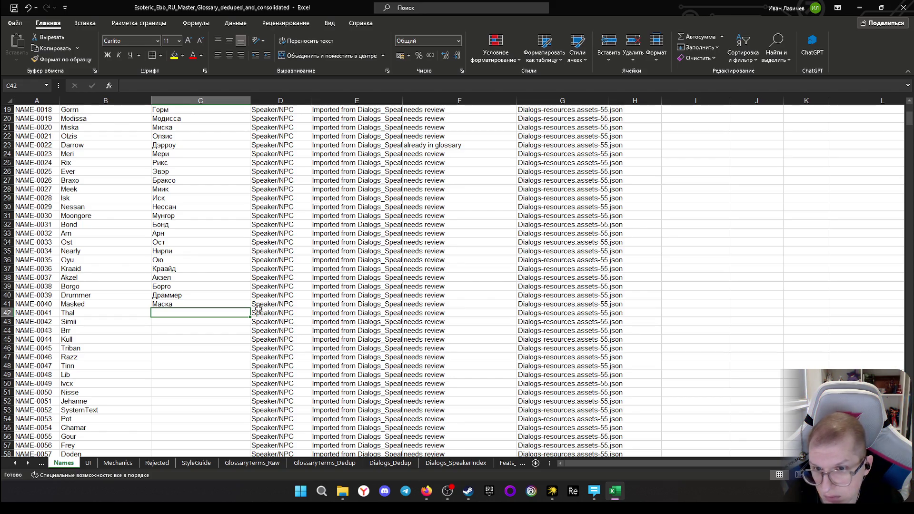
{"action": "left_click", "coordinate": [190, 320]}
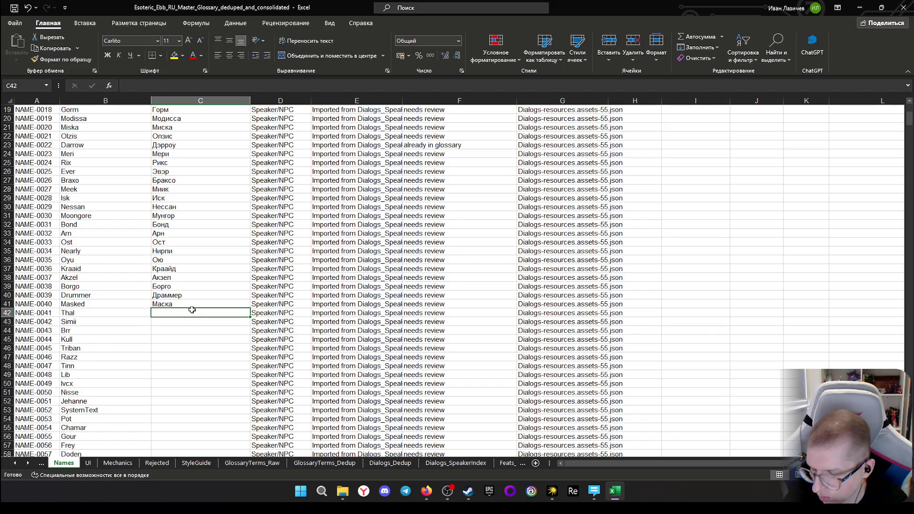
{"action": "type", "text": "Tал"}
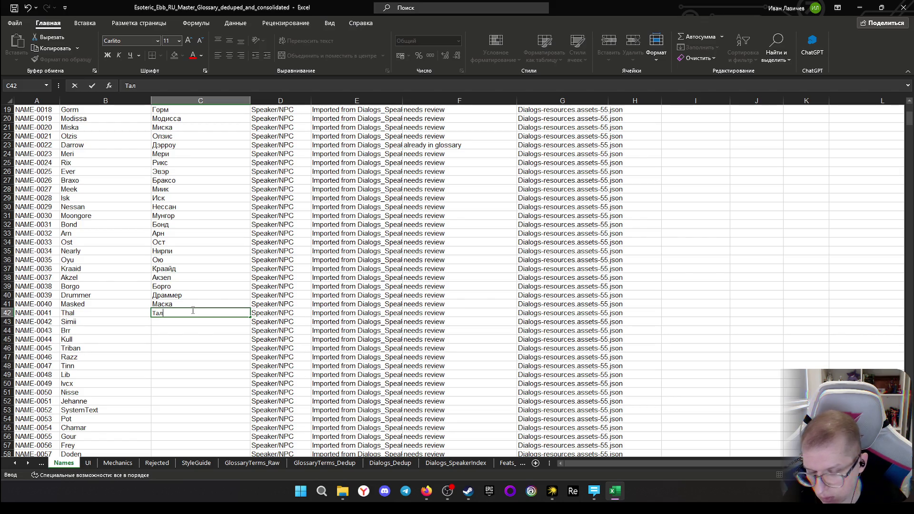
Enter Тал for Thal and Симии for Simii in column C
{"action": "key", "text": "Return"}
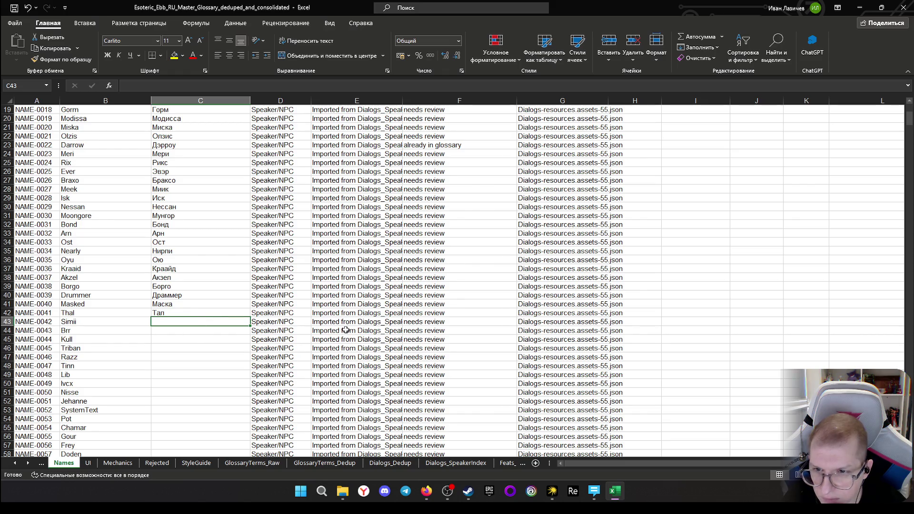
{"action": "type", "text": "Сим"}
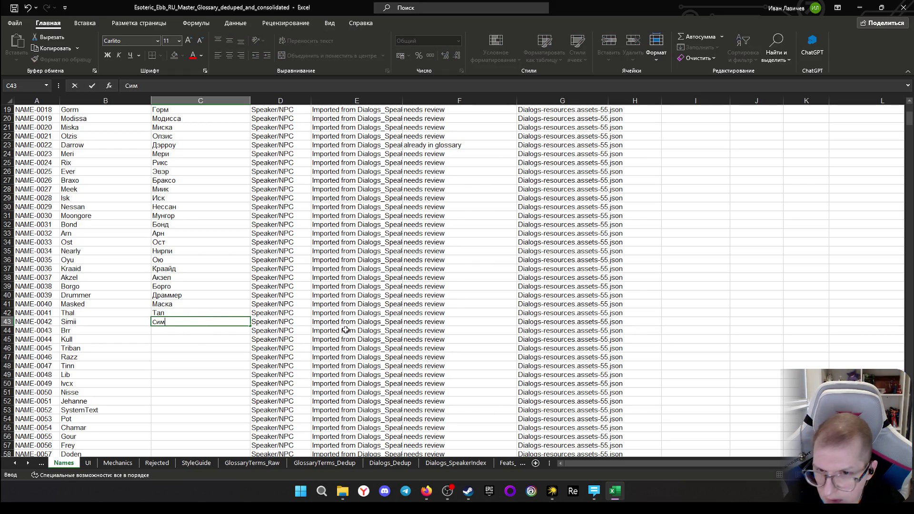
{"action": "type", "text": "ии"}
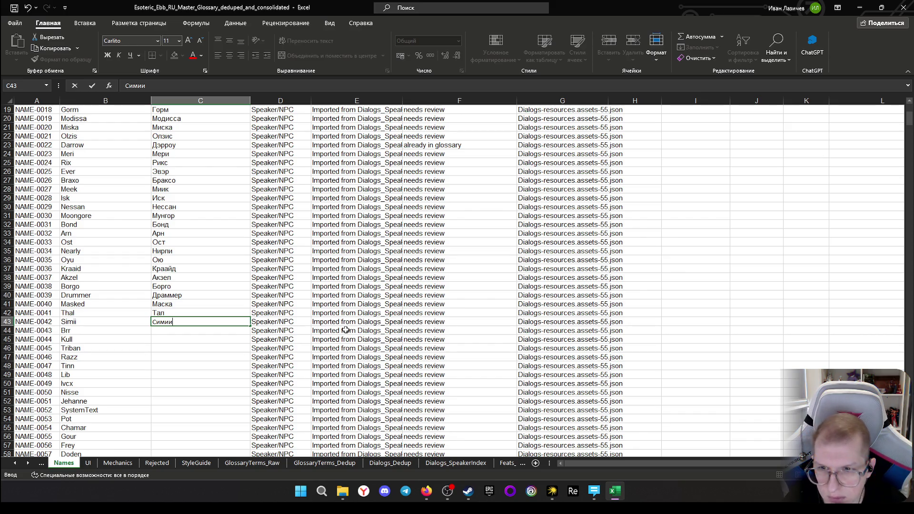
{"action": "key", "text": "Return"}
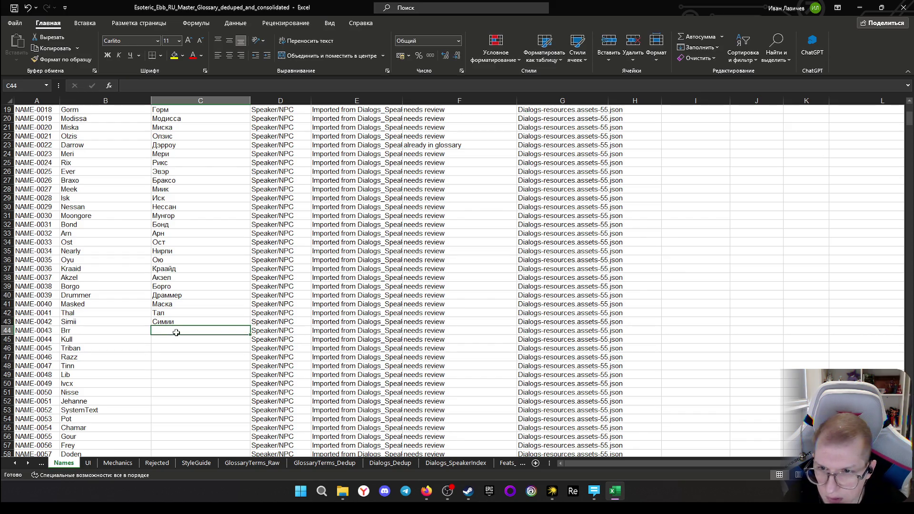
{"action": "scroll", "coordinate": [276, 332], "scroll_direction": "down", "scroll_amount": 1}
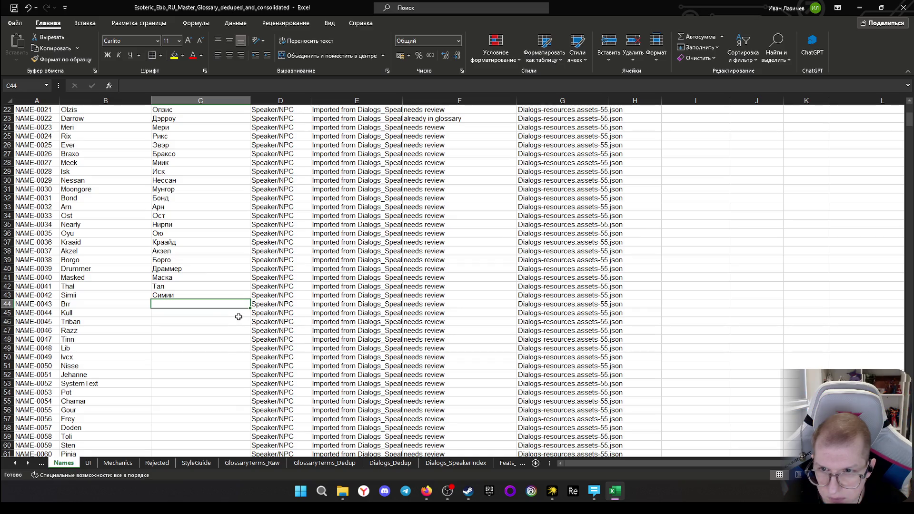
{"action": "scroll", "coordinate": [127, 332], "scroll_direction": "down", "scroll_amount": 1}
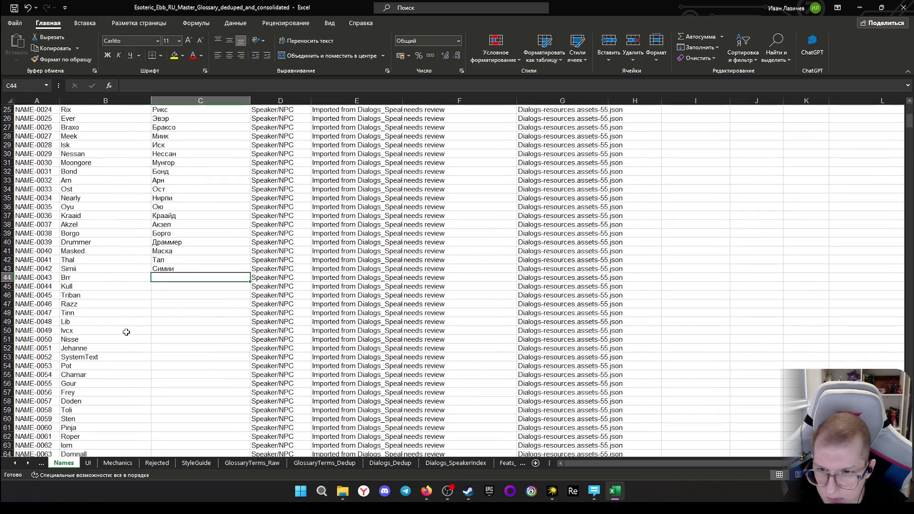
{"action": "scroll", "coordinate": [125, 333], "scroll_direction": "down", "scroll_amount": 1}
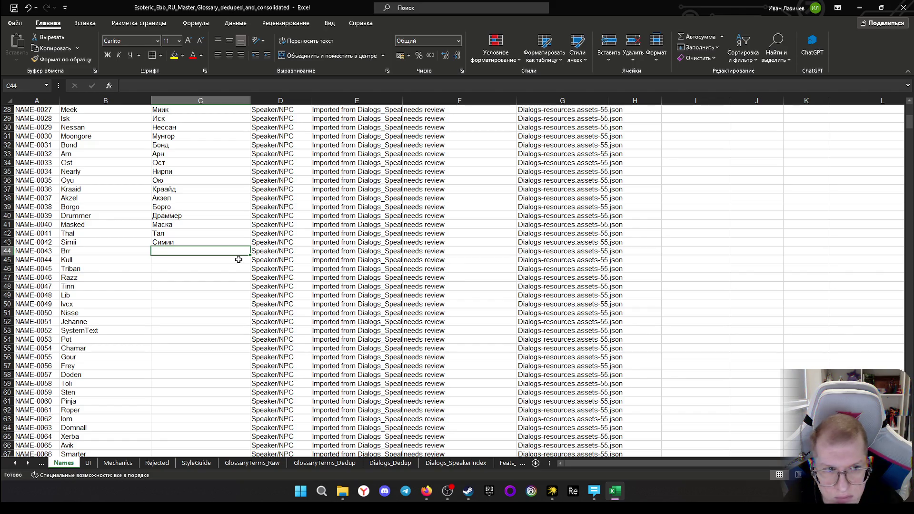
Copy the English name Brr and switch to the ChatGPT conversation
{"action": "left_click", "coordinate": [95, 251]}
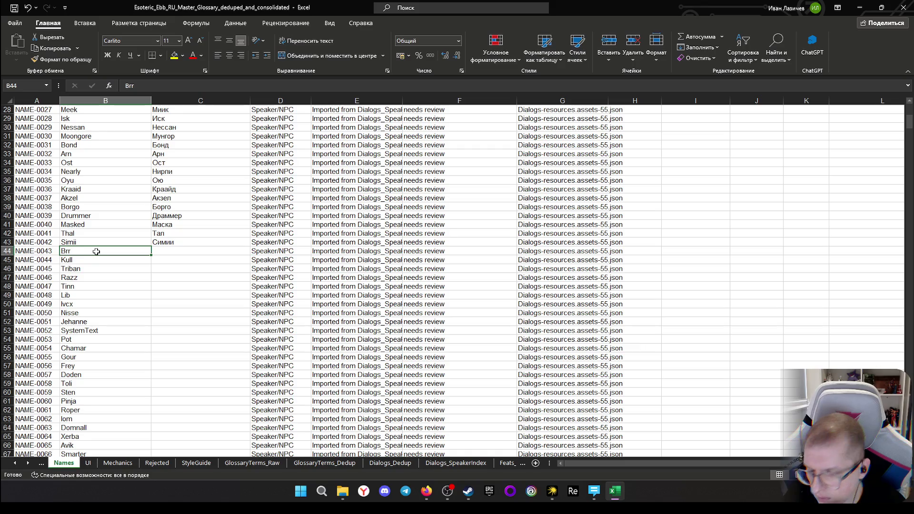
{"action": "key", "text": "ctrl+c"}
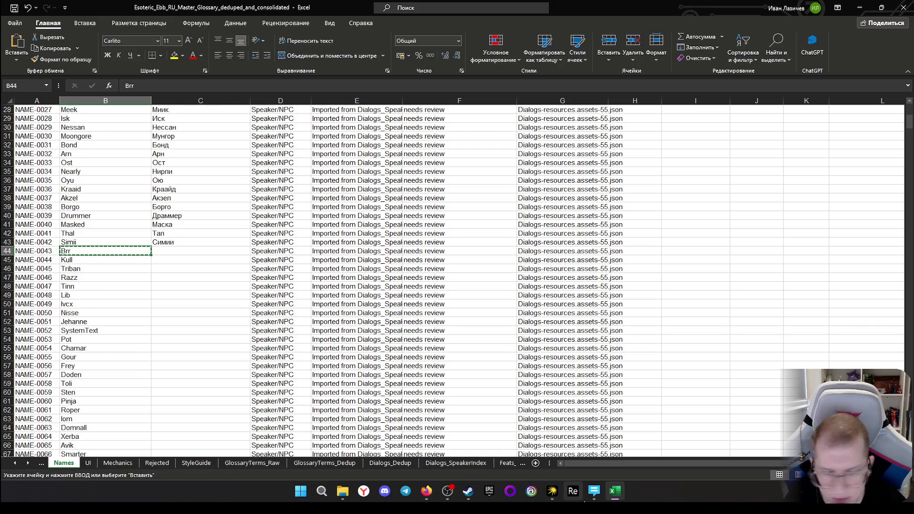
{"action": "key", "text": "alt+Tab"}
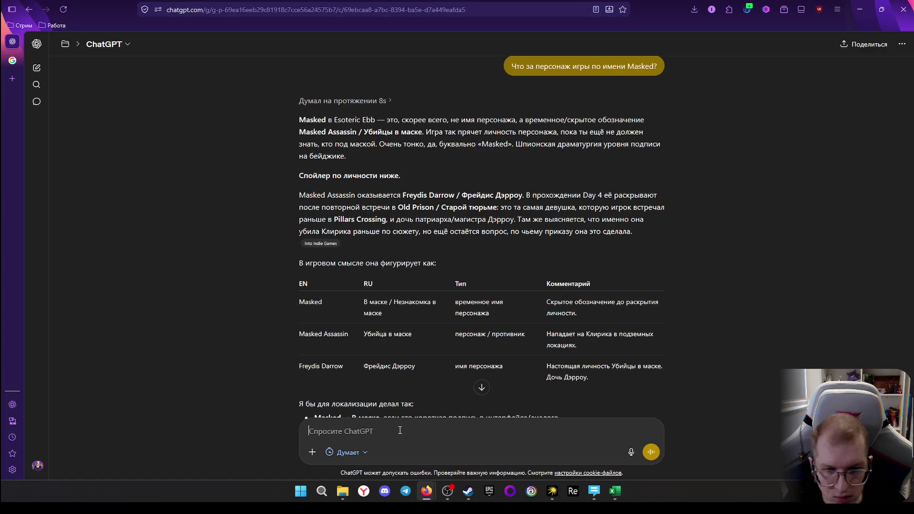
{"action": "type", "text": "Что"}
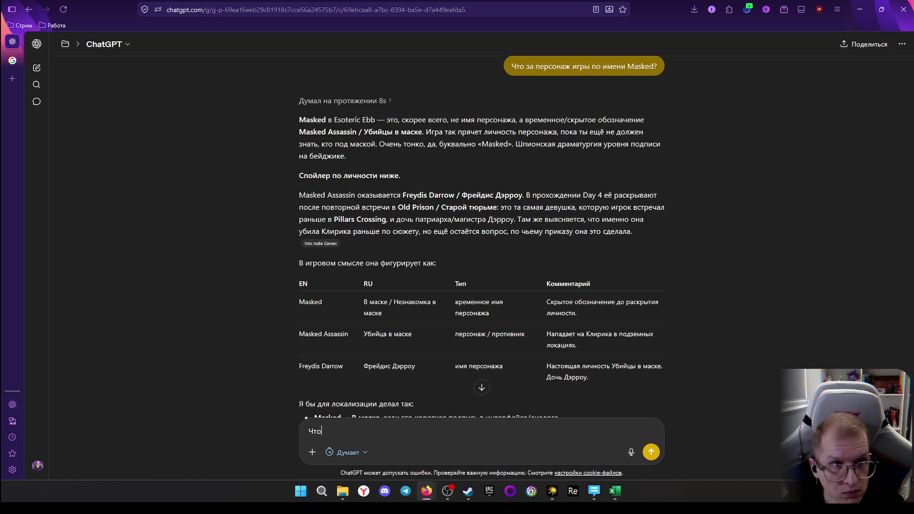
{"action": "type", "text": " за пер"}
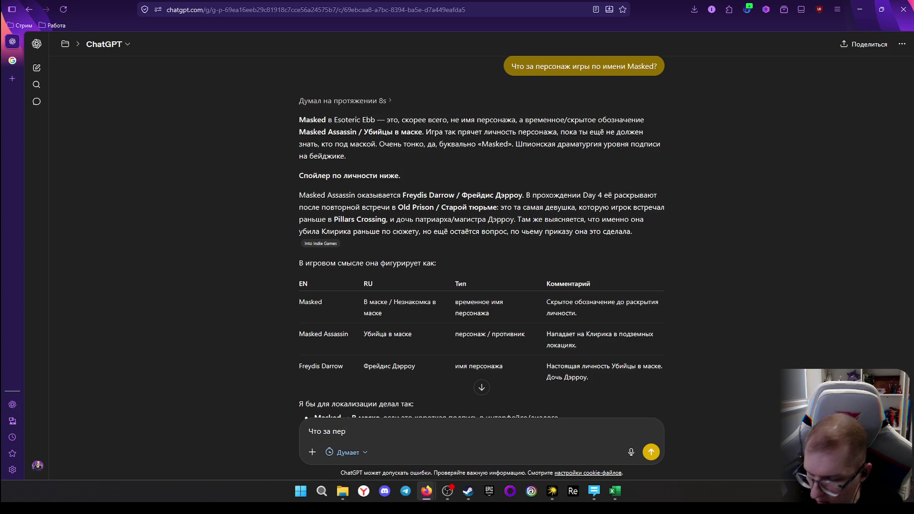
{"action": "type", "text": "сонаж"}
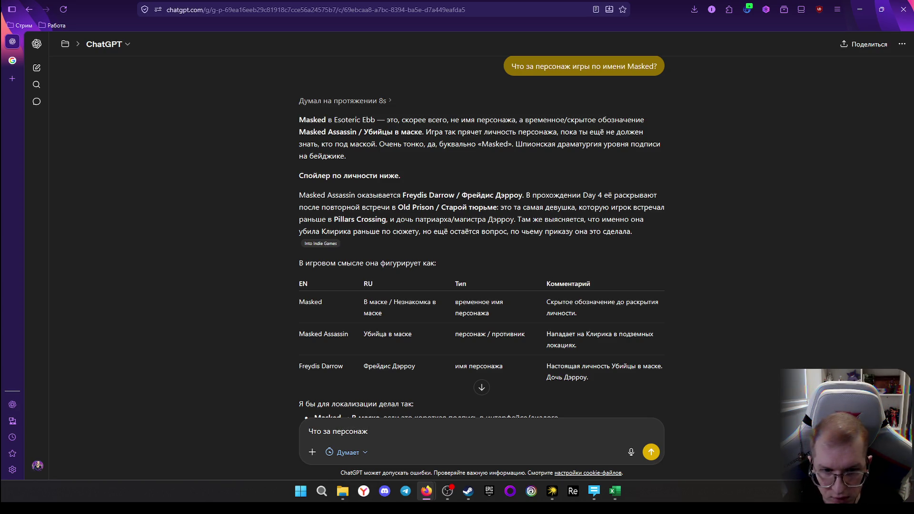
Ask ChatGPT 'Что за персонаж Brr?' without the pasted image attachment
{"action": "key", "text": "ctrl+v"}
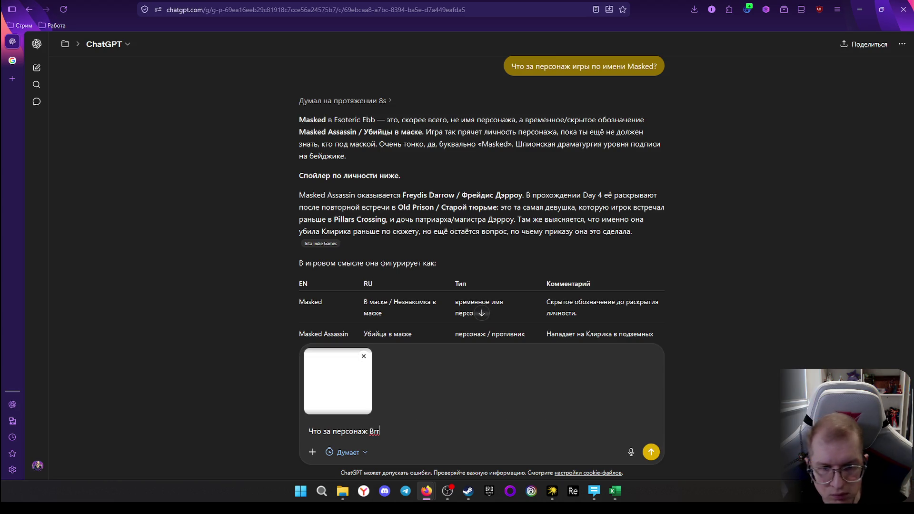
{"action": "type", "text": "?"}
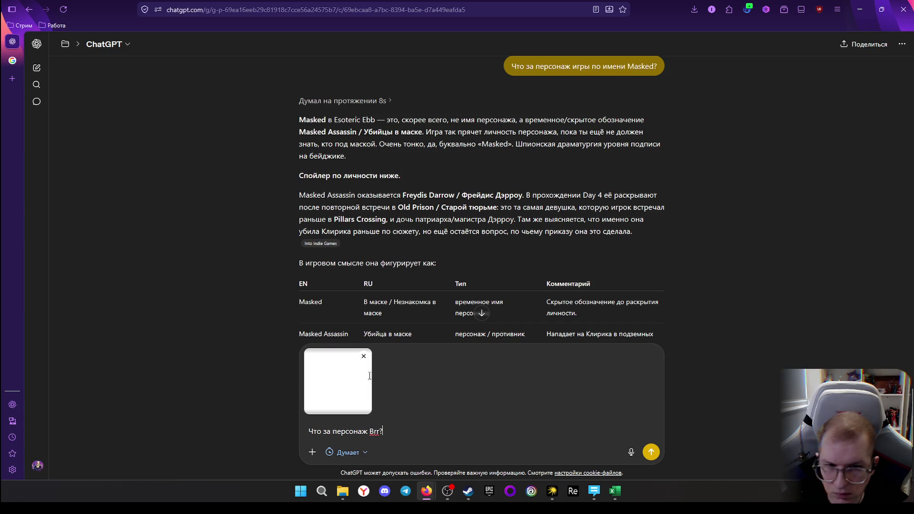
{"action": "left_click", "coordinate": [364, 356]}
{"action": "left_click", "coordinate": [650, 452]}
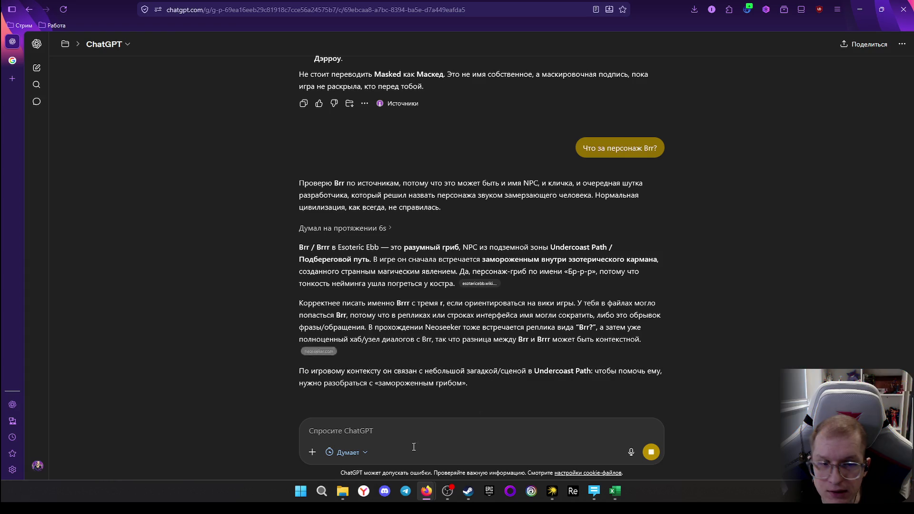
Read ChatGPT's answer about Brr and return to the glossary workbook
{"action": "left_click", "coordinate": [615, 491]}
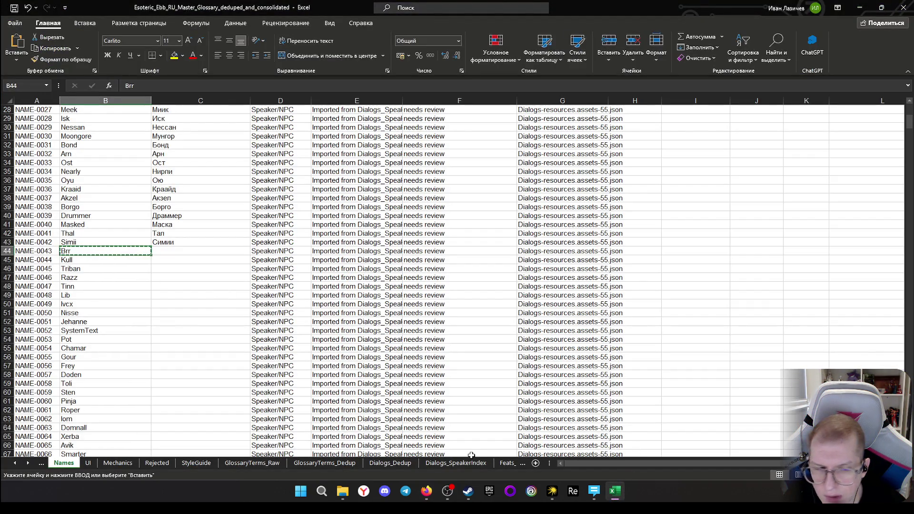
{"action": "key", "text": "alt+Tab"}
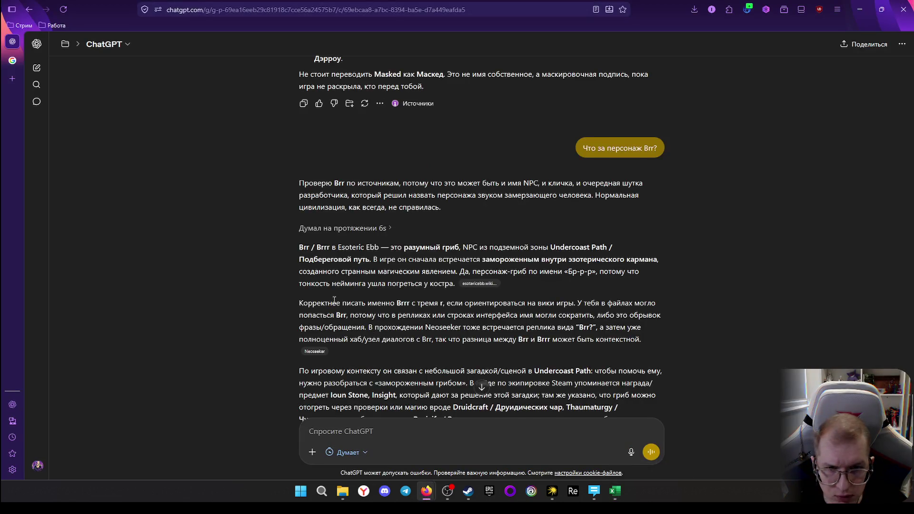
{"action": "scroll", "coordinate": [354, 279], "scroll_direction": "down", "scroll_amount": 1}
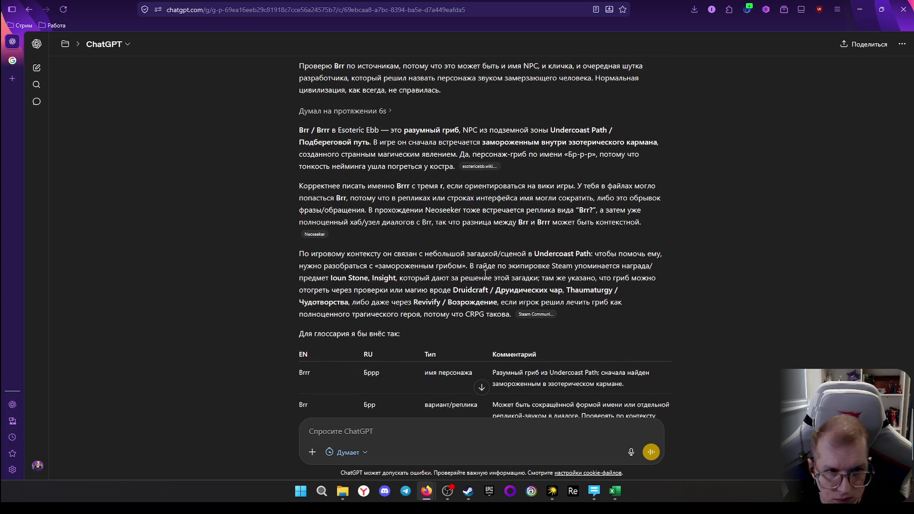
{"action": "scroll", "coordinate": [431, 293], "scroll_direction": "down", "scroll_amount": 2}
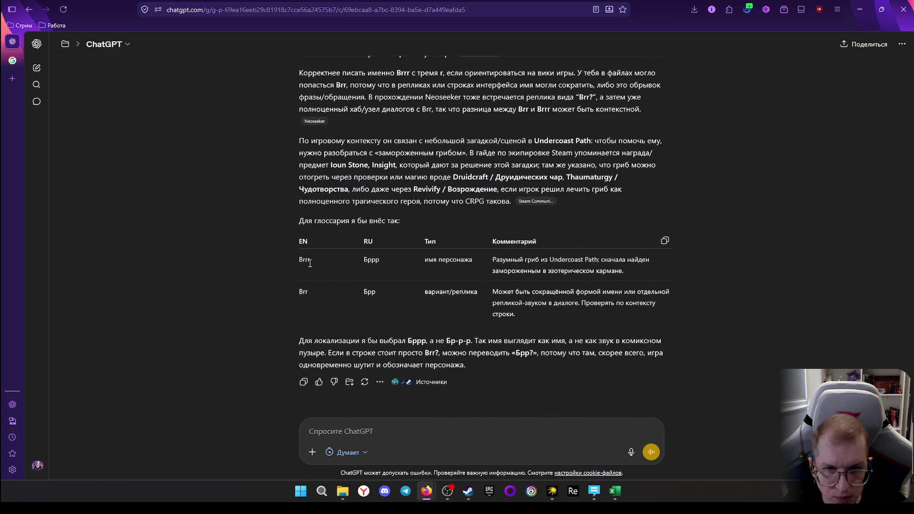
{"action": "left_click", "coordinate": [617, 489]}
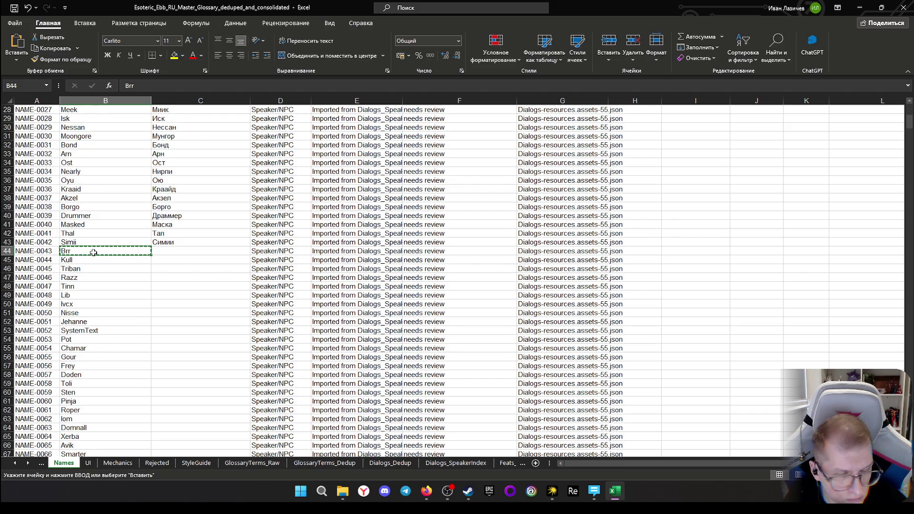
Correct the English name in row 44 from Brr to Brrr
{"action": "key", "text": "alt+Tab"}
{"action": "key", "text": "alt+Tab"}
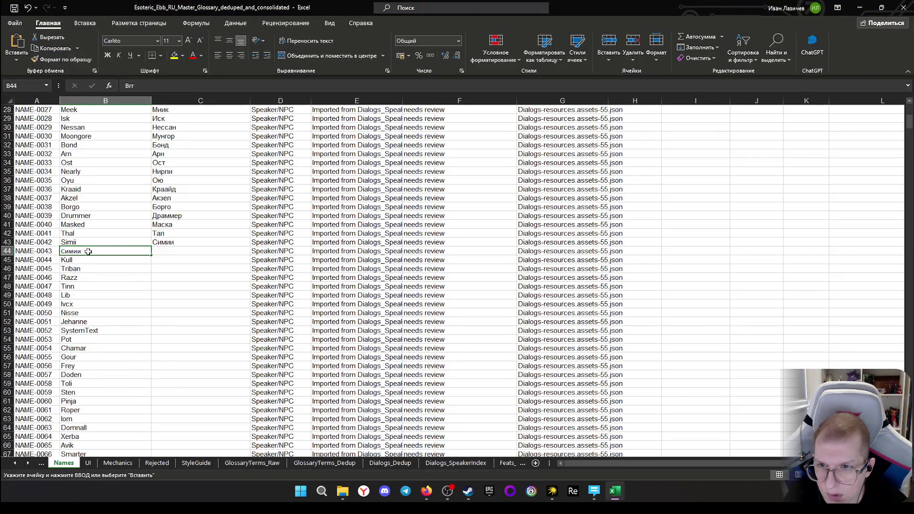
{"action": "double_click", "coordinate": [89, 251]}
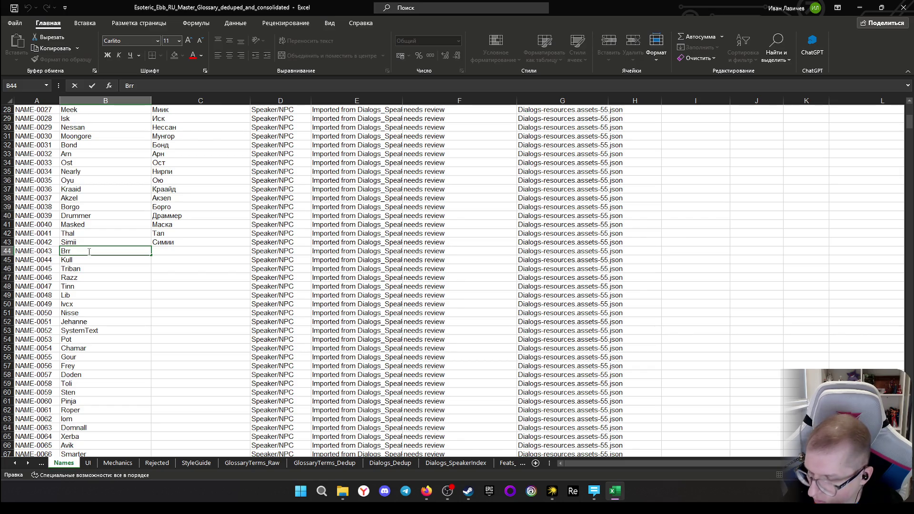
{"action": "type", "text": "r"}
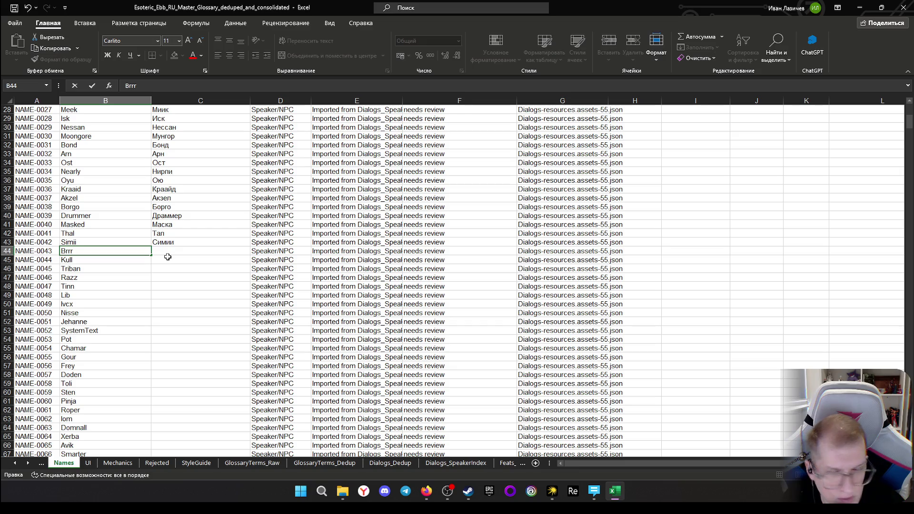
{"action": "key", "text": "Return"}
Enter Бррр as the Russian name for Brrr in C44
{"action": "left_click", "coordinate": [167, 249]}
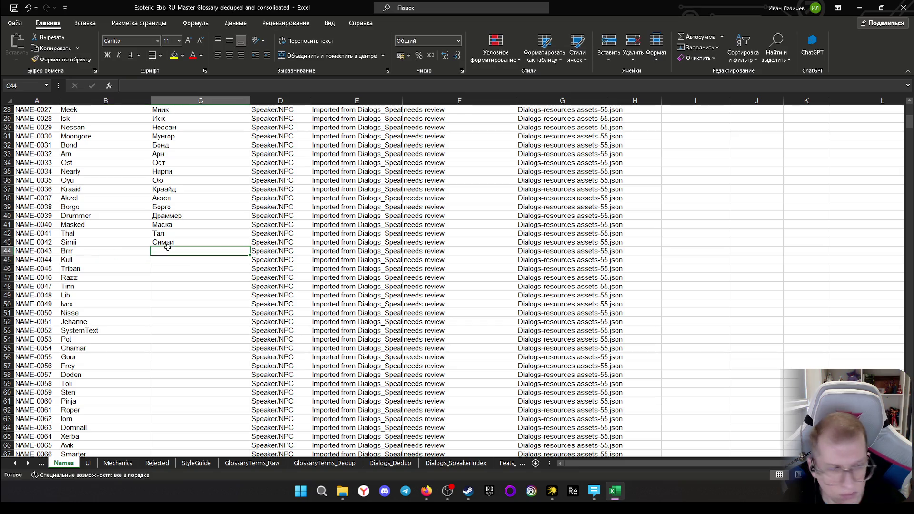
{"action": "type", "text": "Б"}
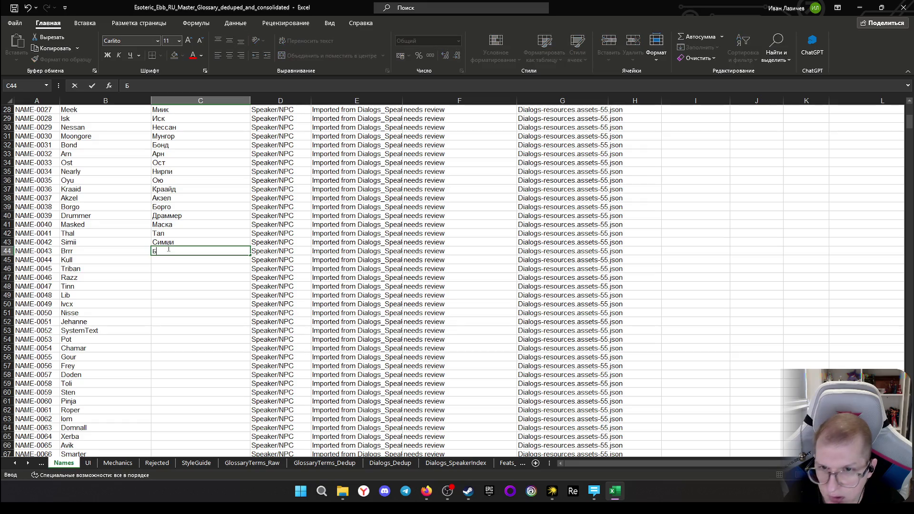
{"action": "type", "text": "ррр"}
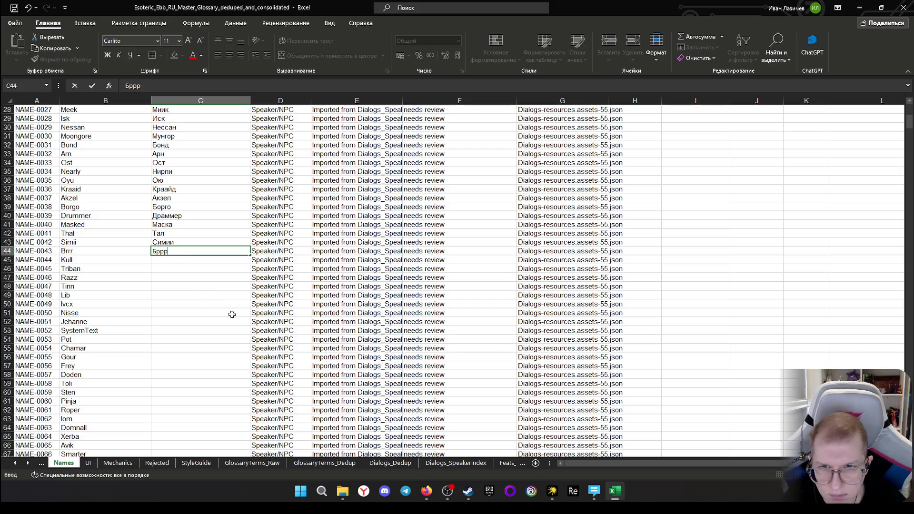
{"action": "key", "text": "Return"}
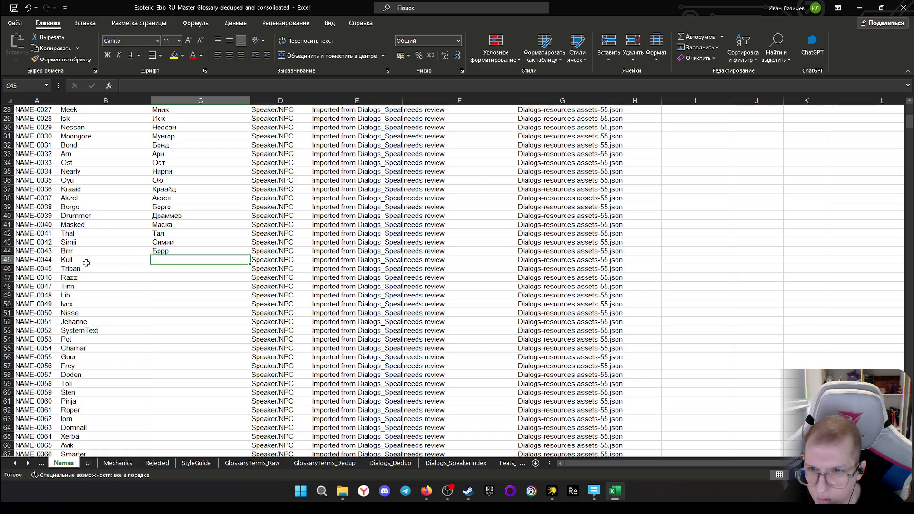
{"action": "scroll", "coordinate": [135, 270], "scroll_direction": "up", "scroll_amount": 2}
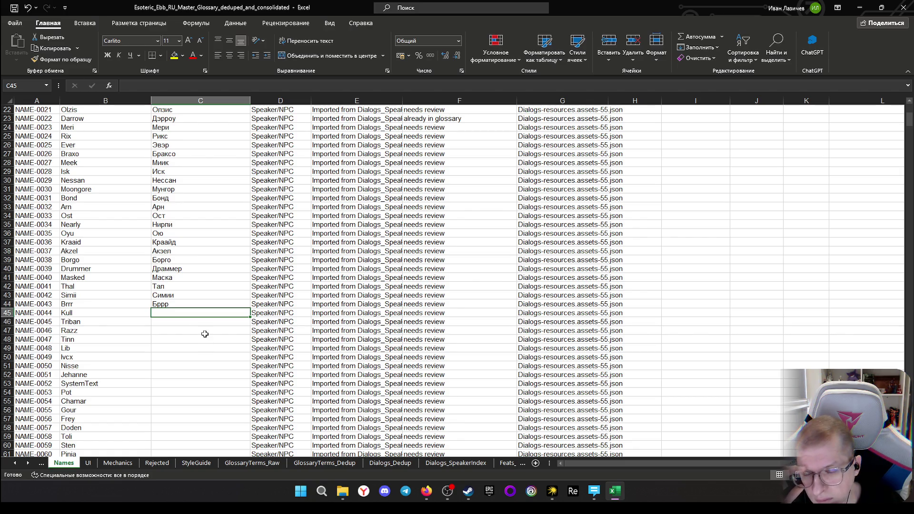
{"action": "scroll", "coordinate": [140, 314], "scroll_direction": "down", "scroll_amount": 1}
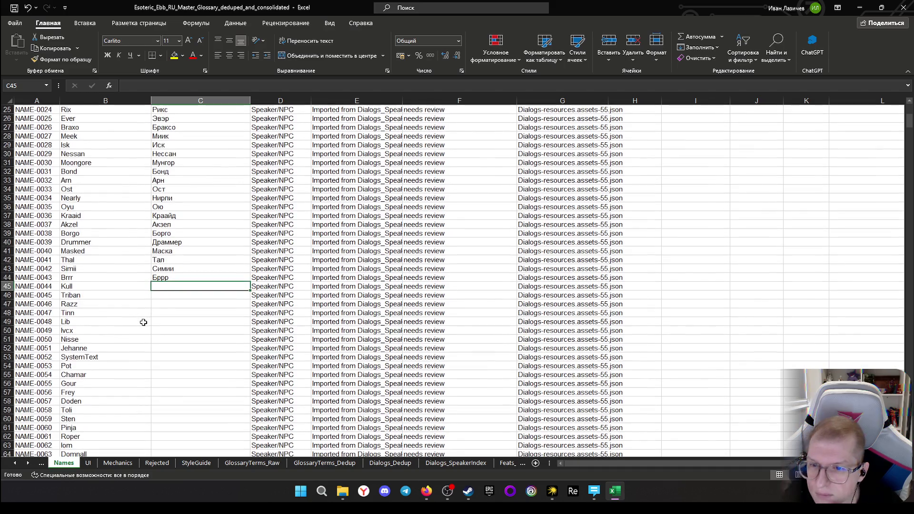
{"action": "scroll", "coordinate": [144, 321], "scroll_direction": "down", "scroll_amount": 1}
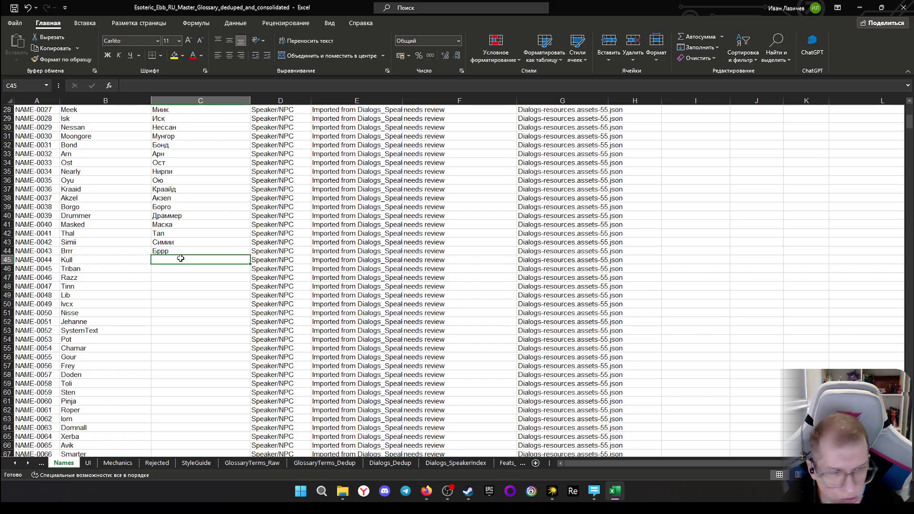
{"action": "type", "text": "Ку"}
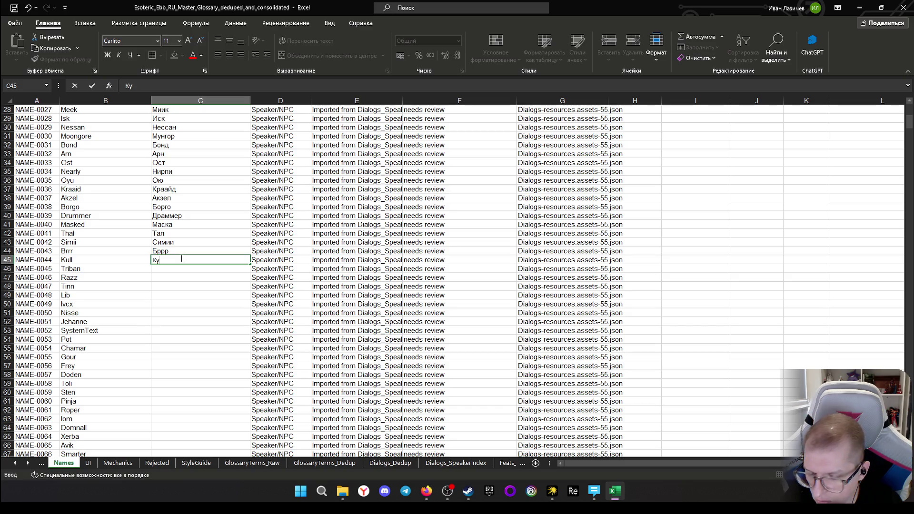
{"action": "type", "text": "лл"}
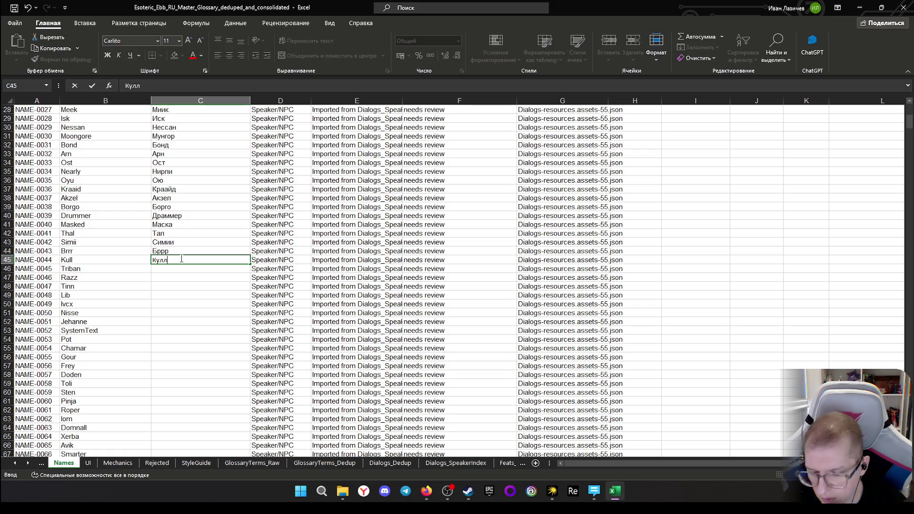
Enter Кулл, Трибан, Разз, Тинн and Либ for Kull through Lib
{"action": "key", "text": "Return"}
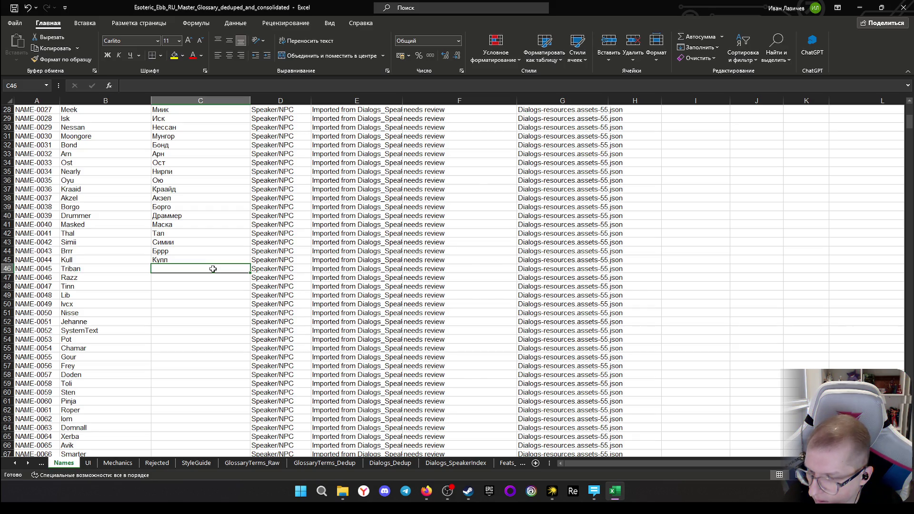
{"action": "type", "text": "Три"}
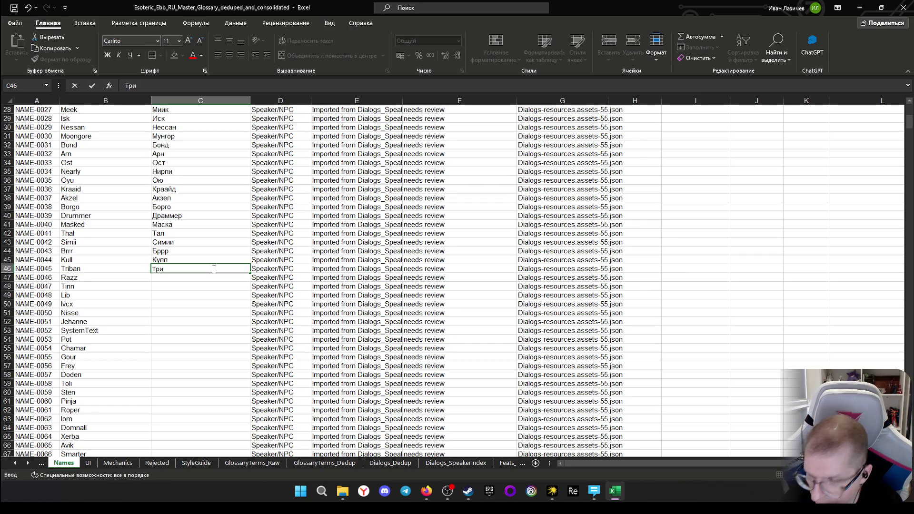
{"action": "type", "text": "бан"}
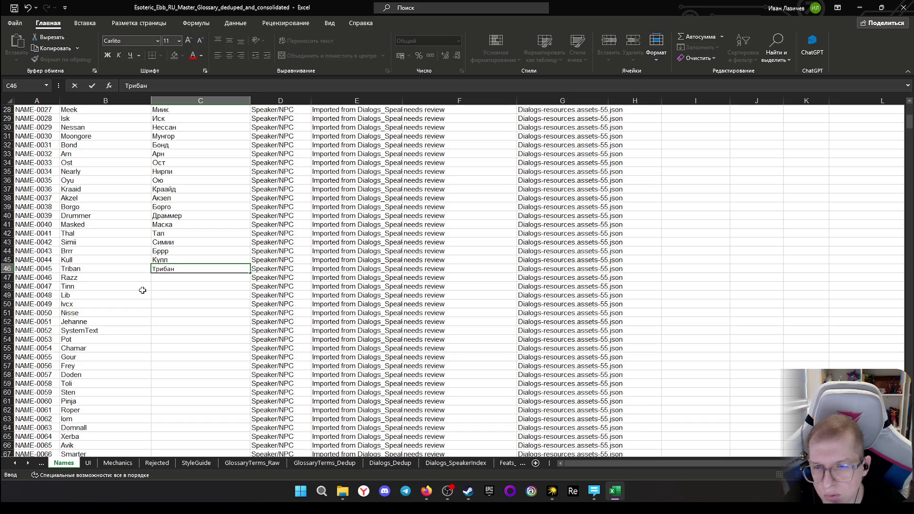
{"action": "left_click", "coordinate": [159, 278]}
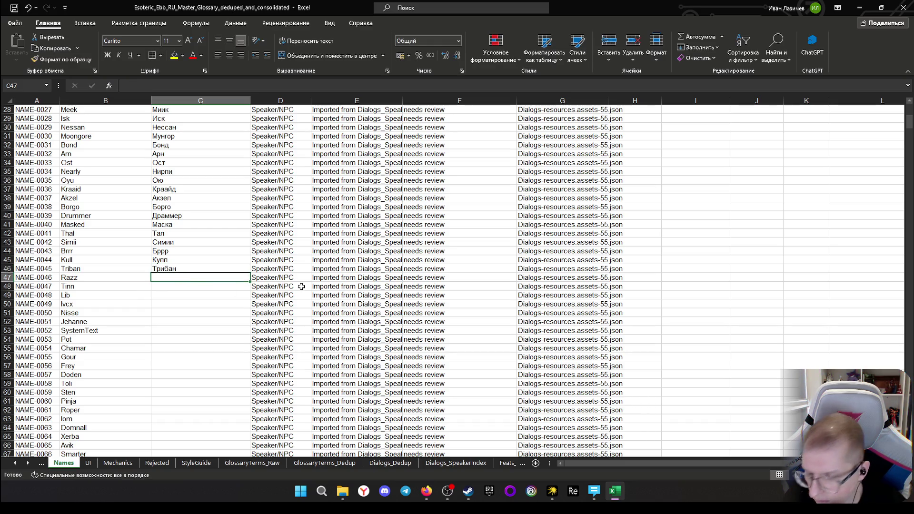
{"action": "type", "text": "Разз"}
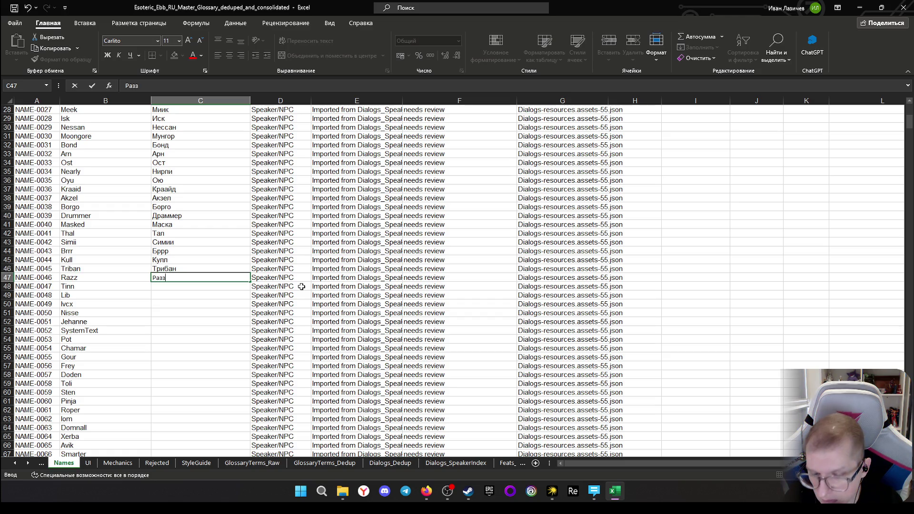
{"action": "key", "text": "Return"}
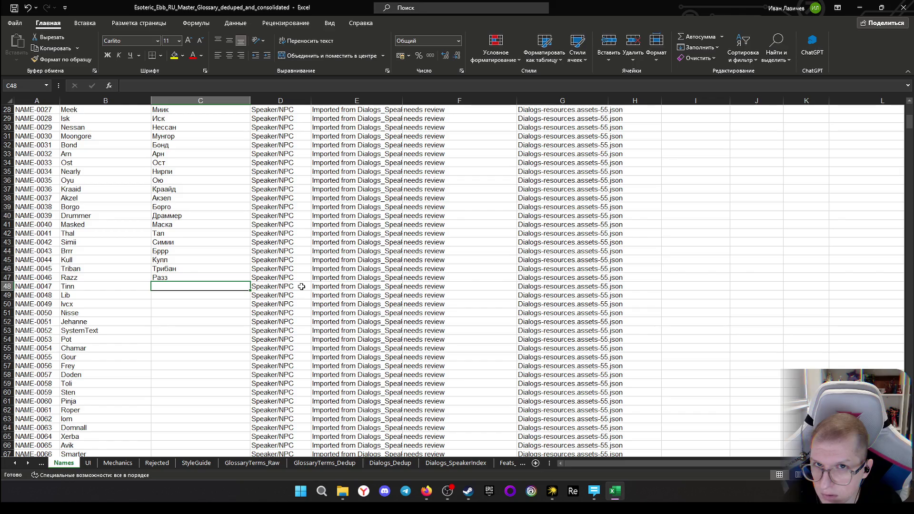
{"action": "type", "text": "Тинн"}
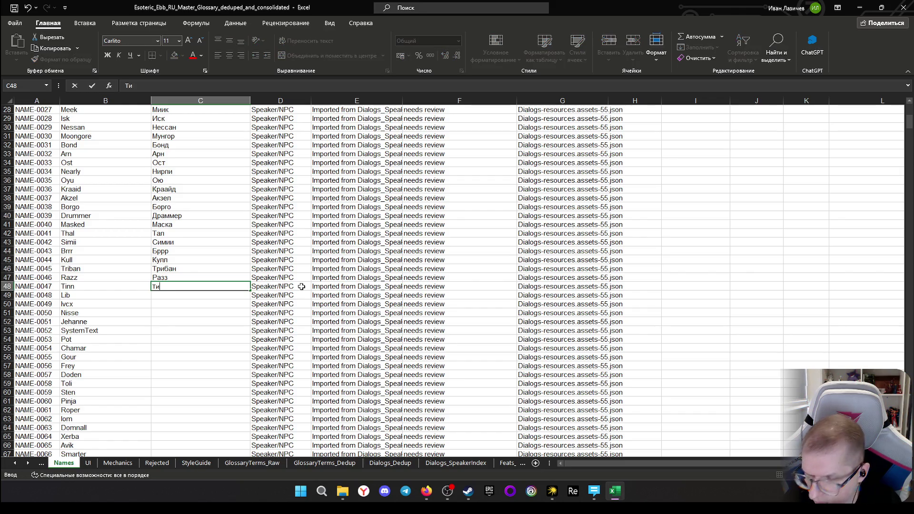
{"action": "key", "text": "Return"}
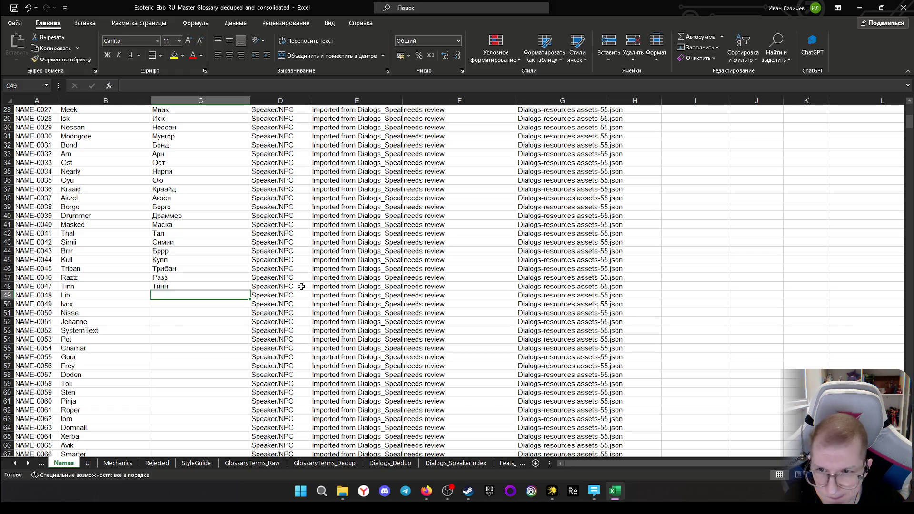
{"action": "type", "text": "Лиза"}
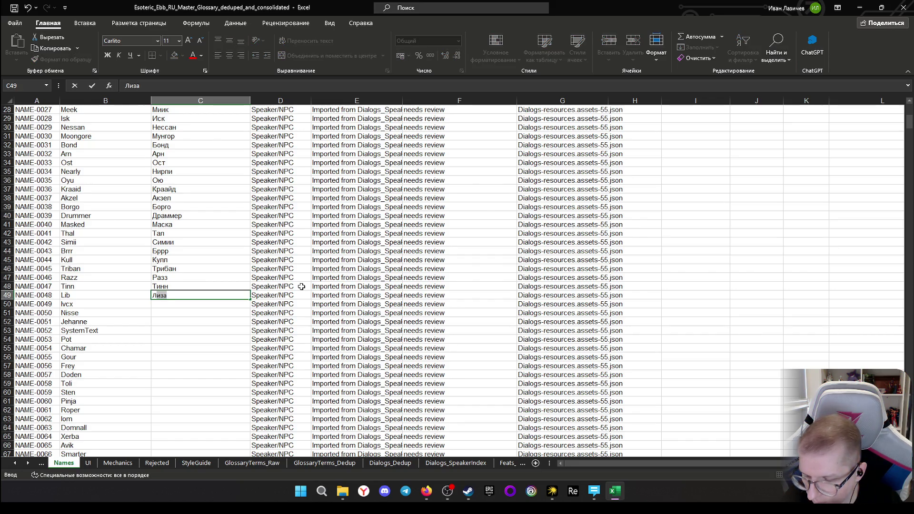
{"action": "key", "text": "BackSpace"}
{"action": "key", "text": "BackSpace"}
{"action": "type", "text": "б"}
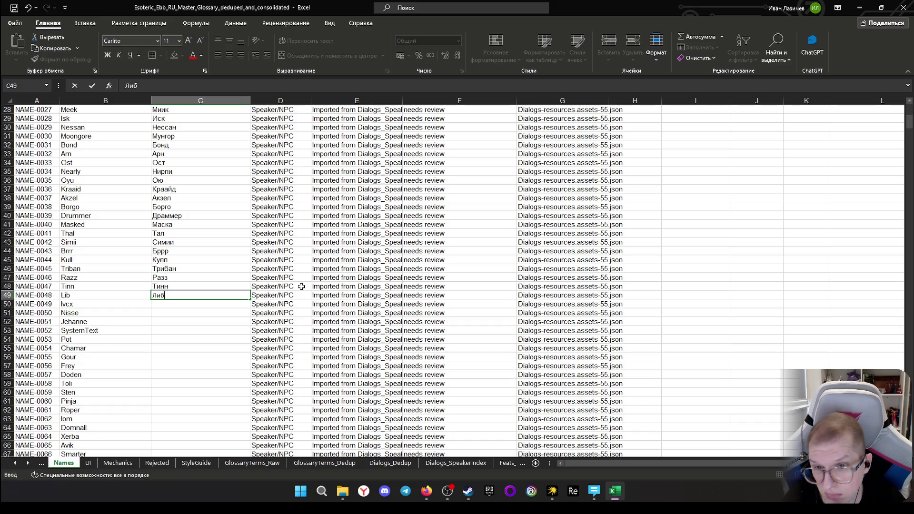
{"action": "key", "text": "Return"}
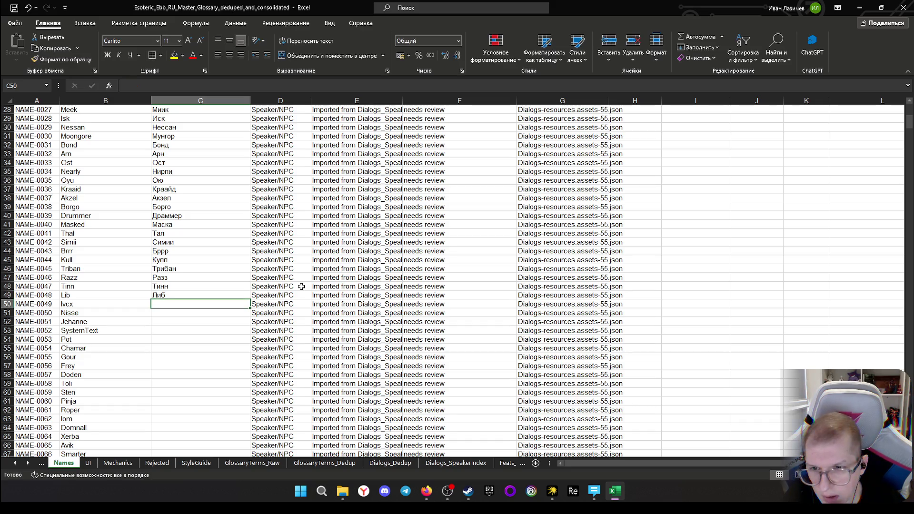
Copy the English name Ivcx from row 50
{"action": "left_click", "coordinate": [83, 304]}
{"action": "key", "text": "ctrl+c"}
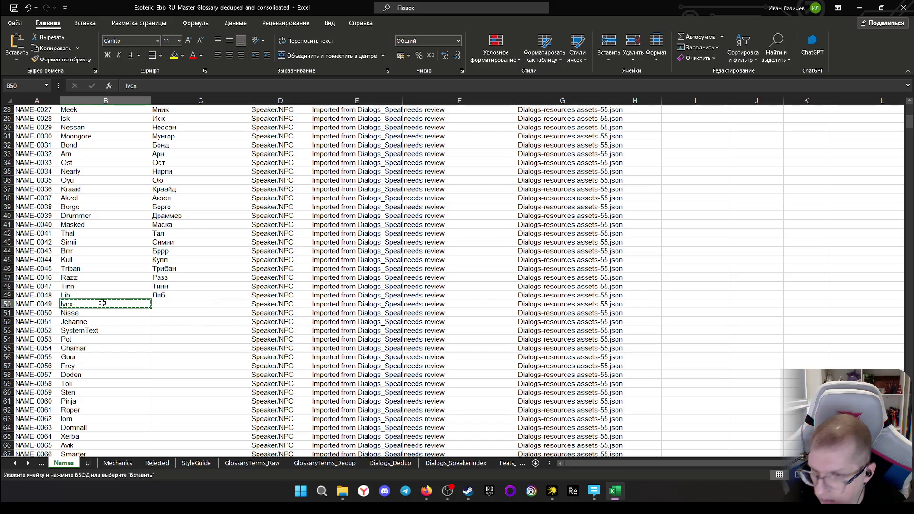
Ask ChatGPT who Ivcx is, get the Ивкс suggestion, and return to the spreadsheet
{"action": "left_click", "coordinate": [616, 490]}
{"action": "left_click", "coordinate": [336, 432]}
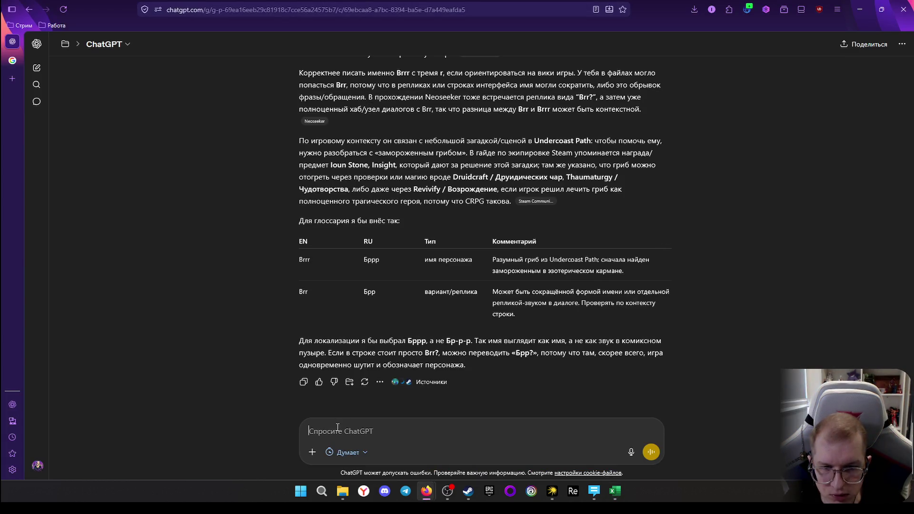
{"action": "type", "text": "чт"}
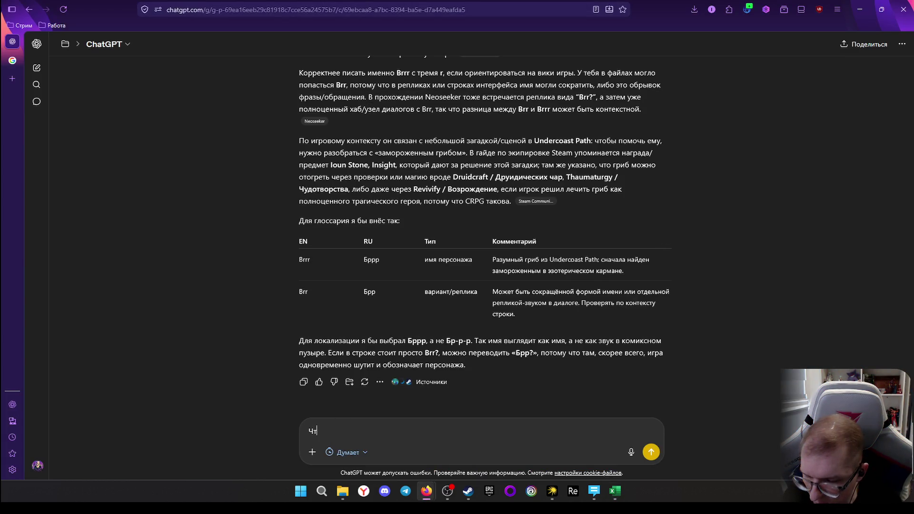
{"action": "type", "text": "о за "}
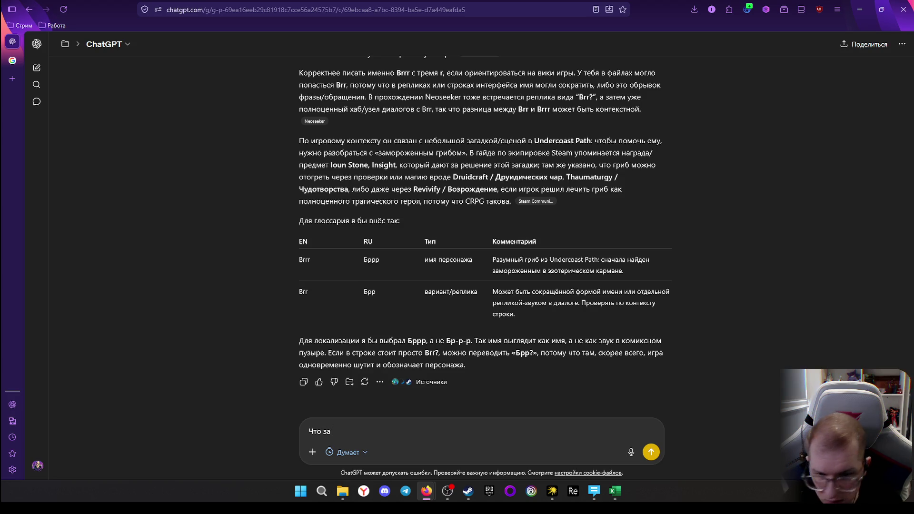
{"action": "type", "text": "персонаж "}
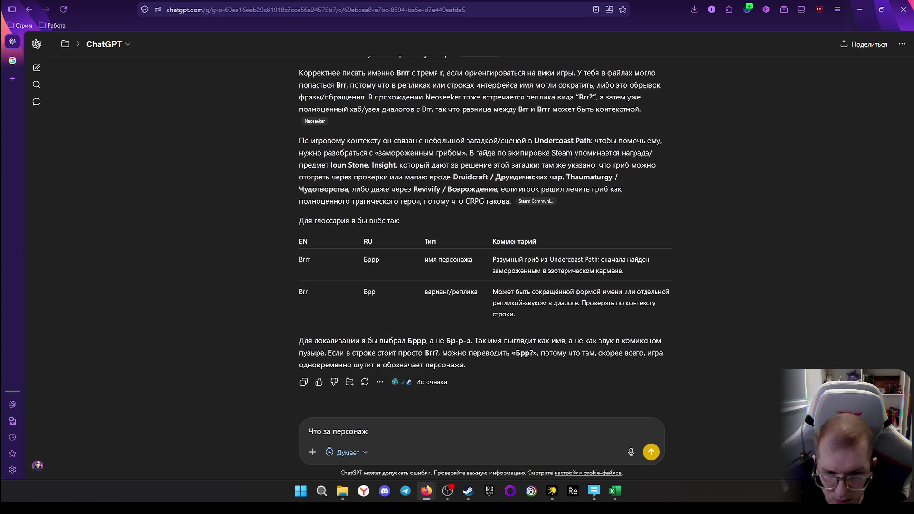
{"action": "type", "text": "Ivcx"}
{"action": "key", "text": "ctrl+v"}
{"action": "type", "text": "?"}
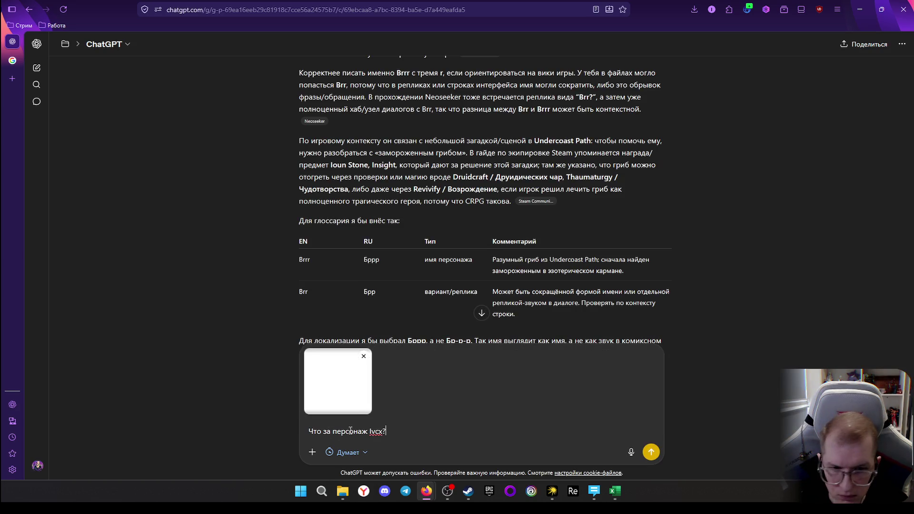
{"action": "left_click", "coordinate": [361, 358]}
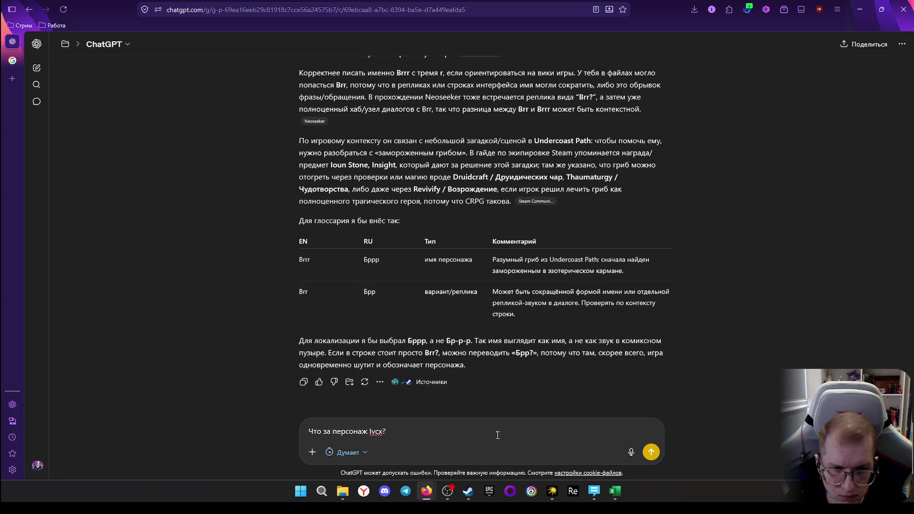
{"action": "left_click", "coordinate": [653, 454]}
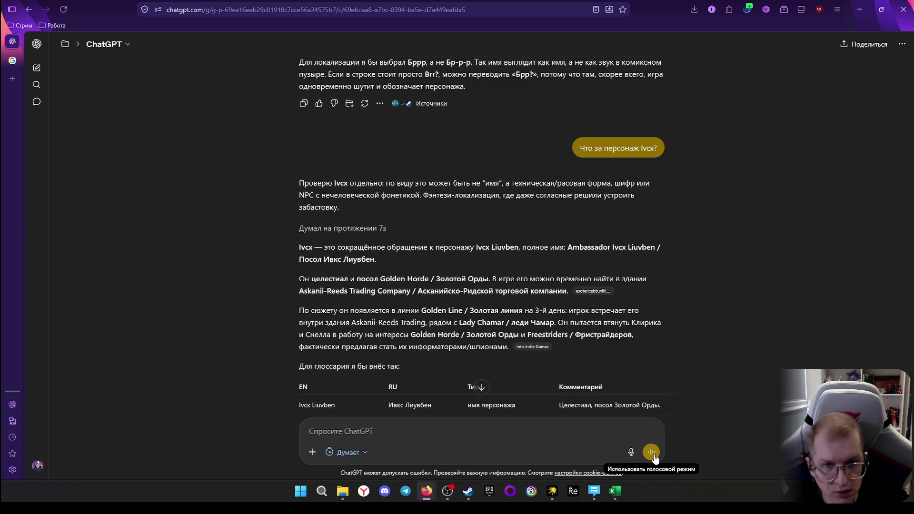
{"action": "scroll", "coordinate": [478, 304], "scroll_direction": "down", "scroll_amount": 1}
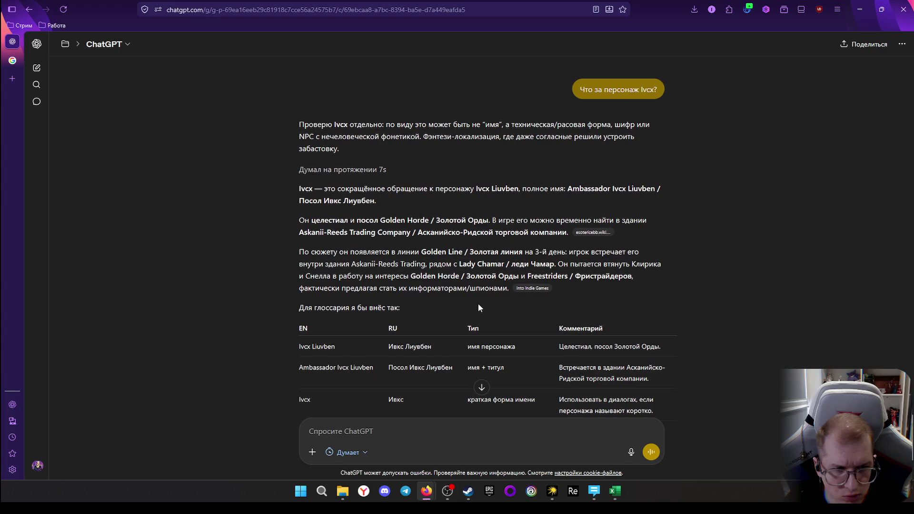
{"action": "scroll", "coordinate": [439, 343], "scroll_direction": "up", "scroll_amount": 1}
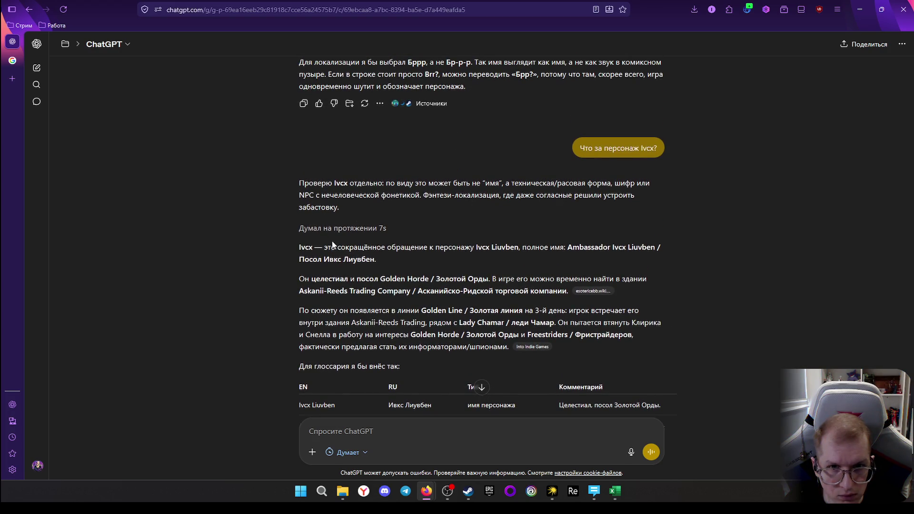
{"action": "left_click", "coordinate": [624, 489]}
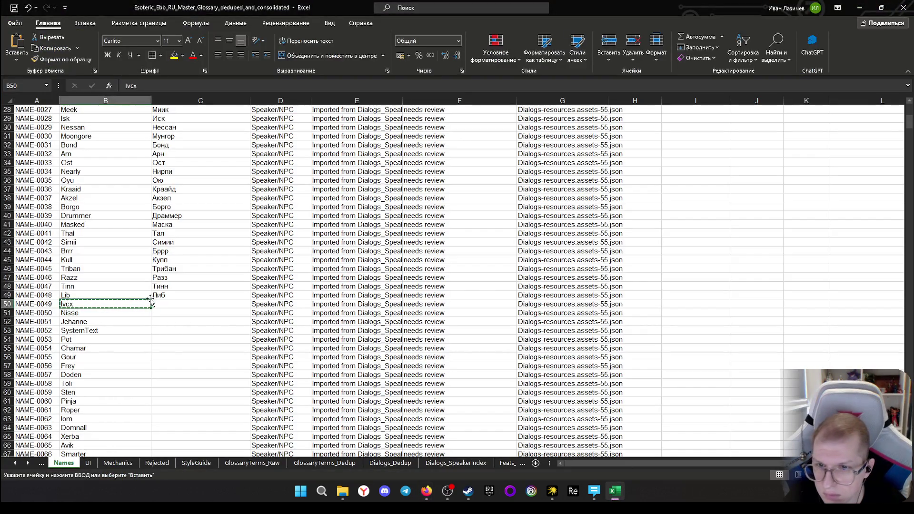
Enter Ивкс for Ivcx and Нисс for Nisse, then select Jehanne
{"action": "left_click", "coordinate": [169, 304]}
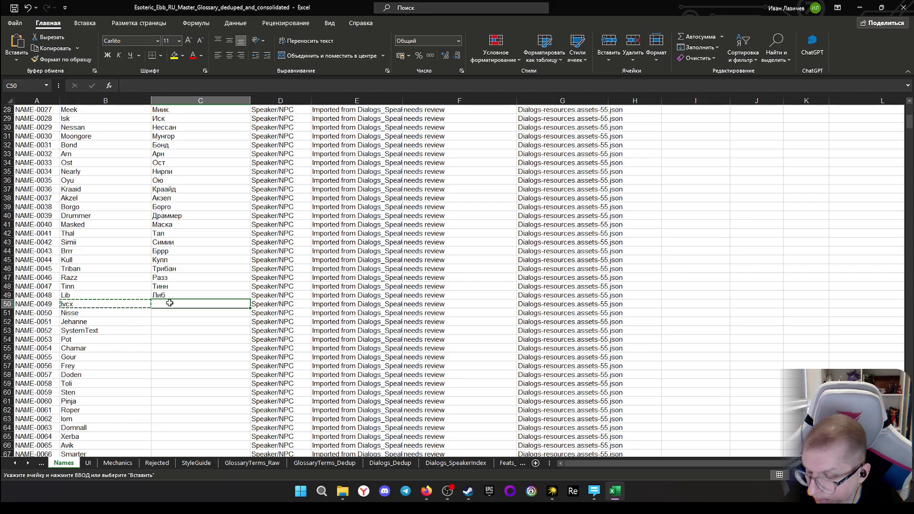
{"action": "type", "text": "Иск"}
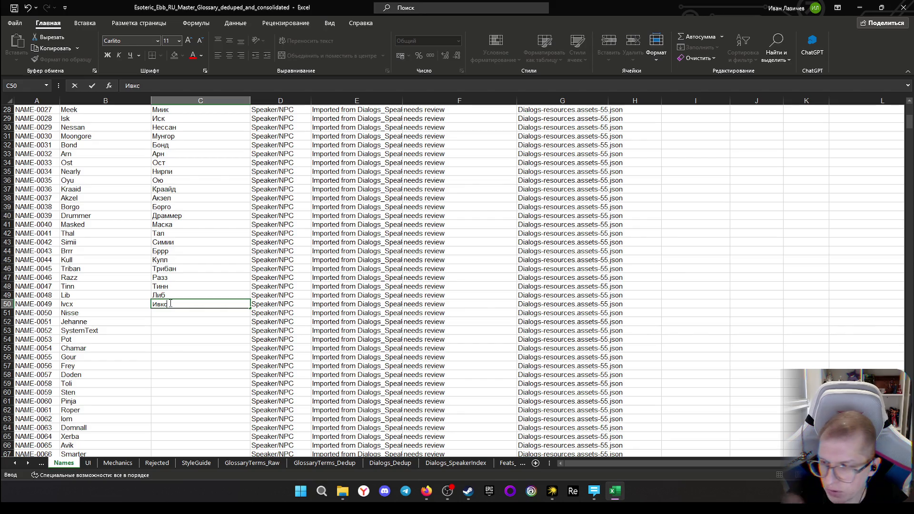
{"action": "key", "text": "Return"}
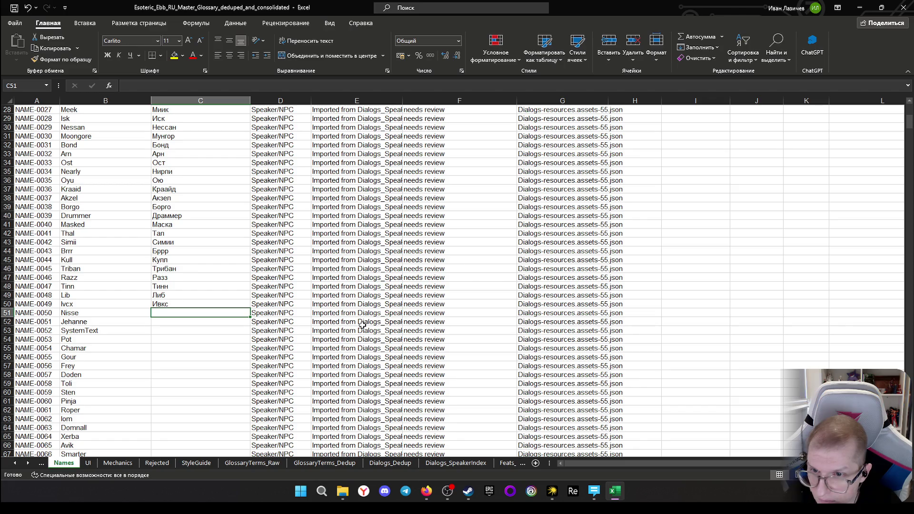
{"action": "type", "text": "Нис"}
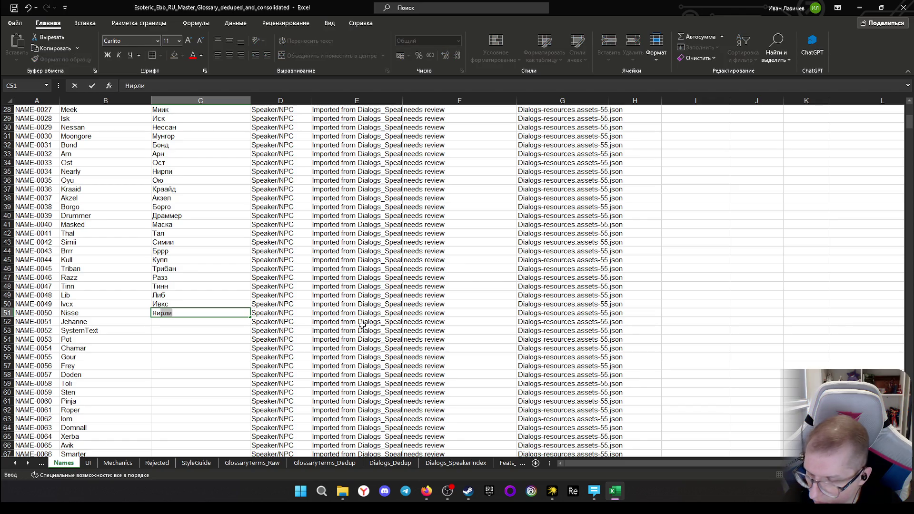
{"action": "type", "text": "с"}
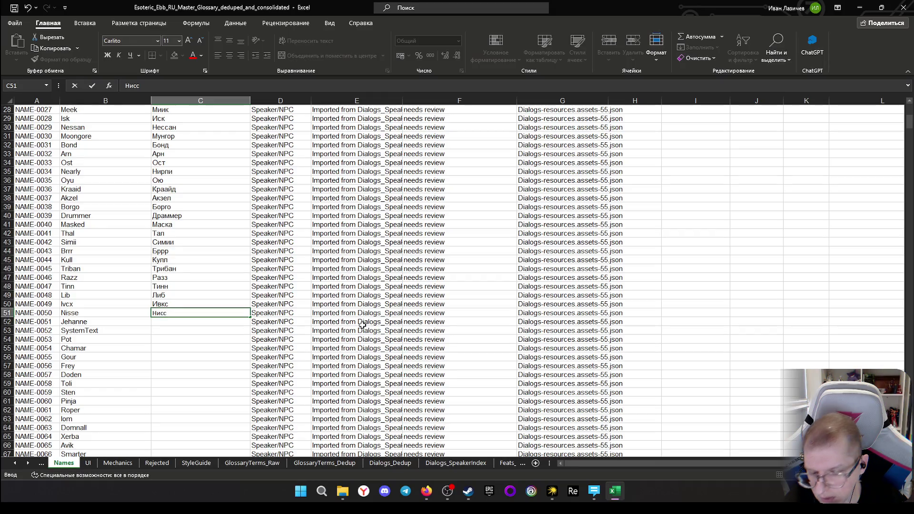
{"action": "key", "text": "Return"}
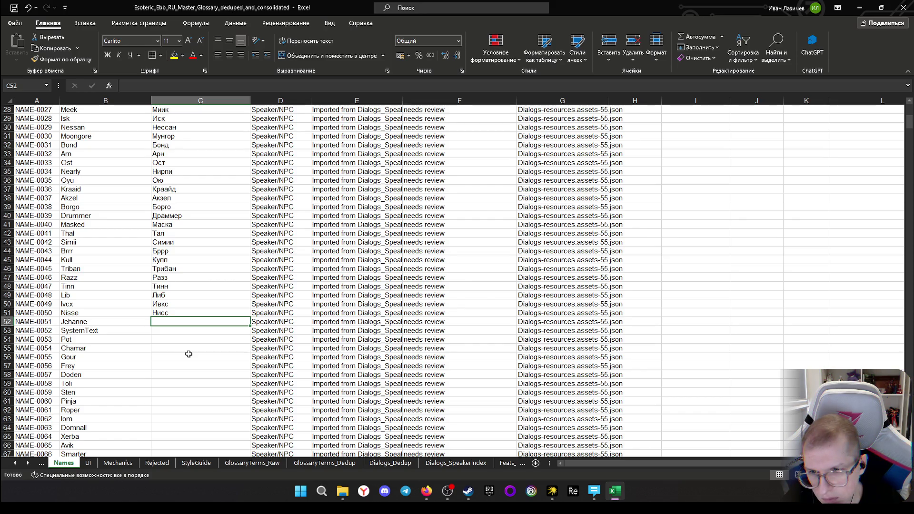
{"action": "left_click", "coordinate": [92, 321]}
Ask ChatGPT who Jehanne is, get the Жеанна suggestion, and return to Excel
{"action": "key", "text": "ctrl+c"}
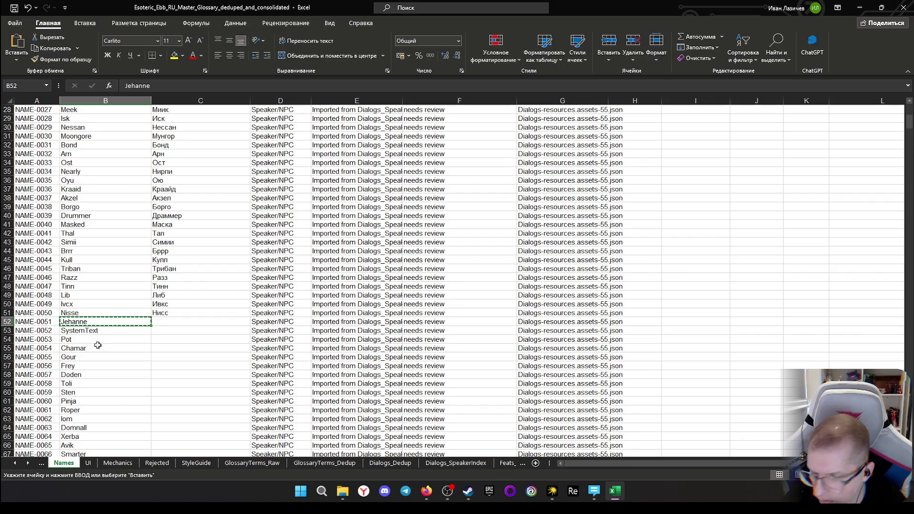
{"action": "left_click", "coordinate": [425, 491]}
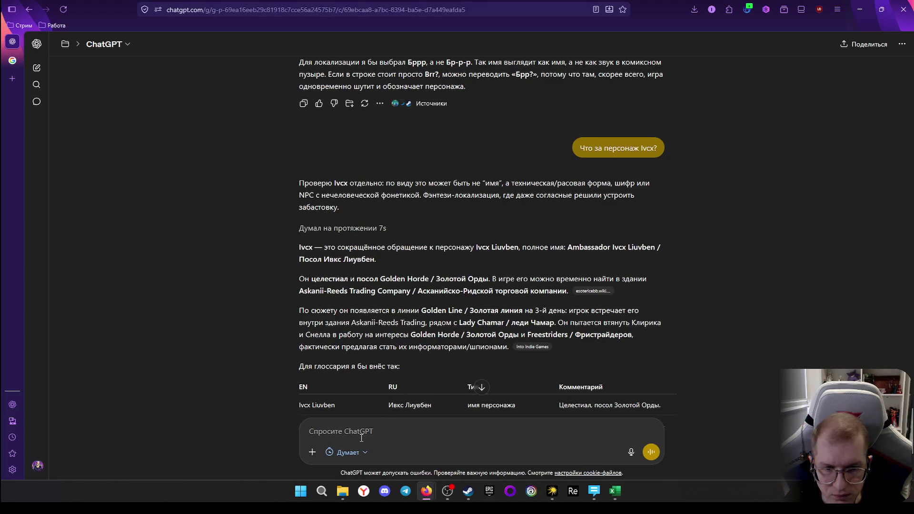
{"action": "type", "text": "Что это"}
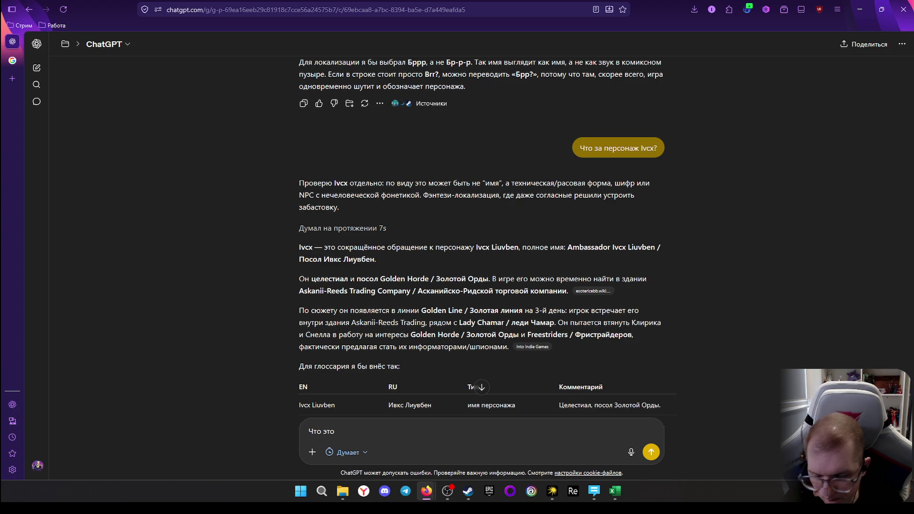
{"action": "type", "text": " за персо"}
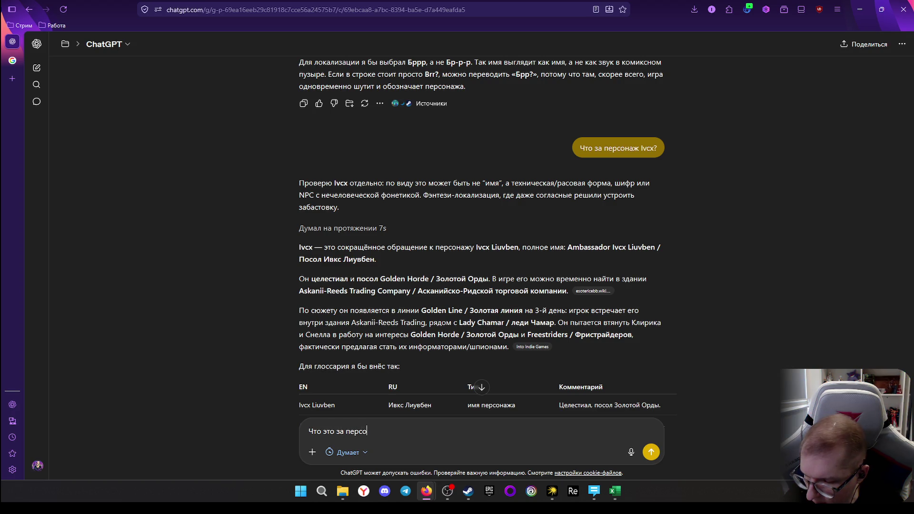
{"action": "type", "text": "наж"}
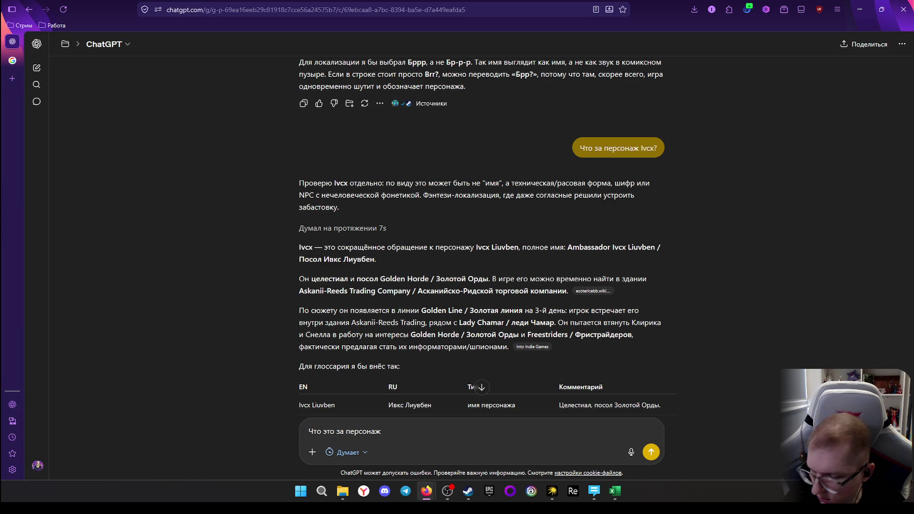
{"action": "key", "text": "ctrl+v"}
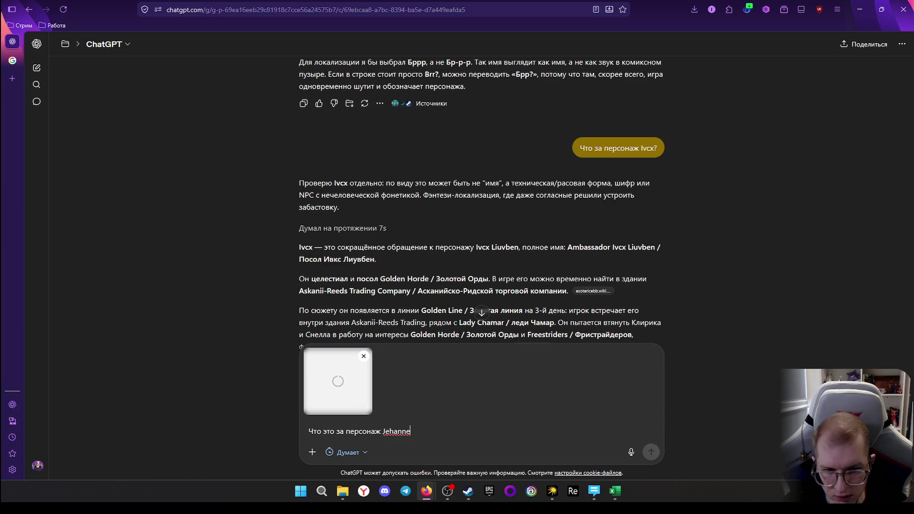
{"action": "left_click", "coordinate": [364, 356]}
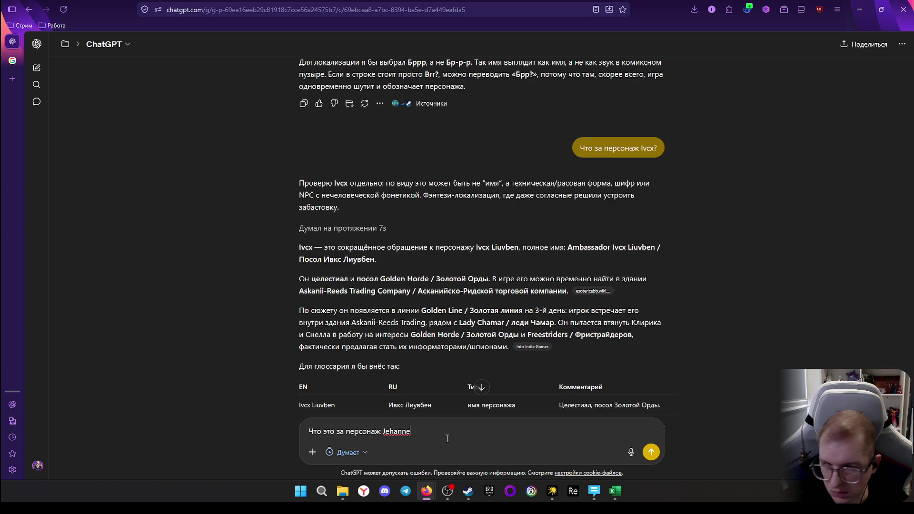
{"action": "left_click", "coordinate": [651, 453]}
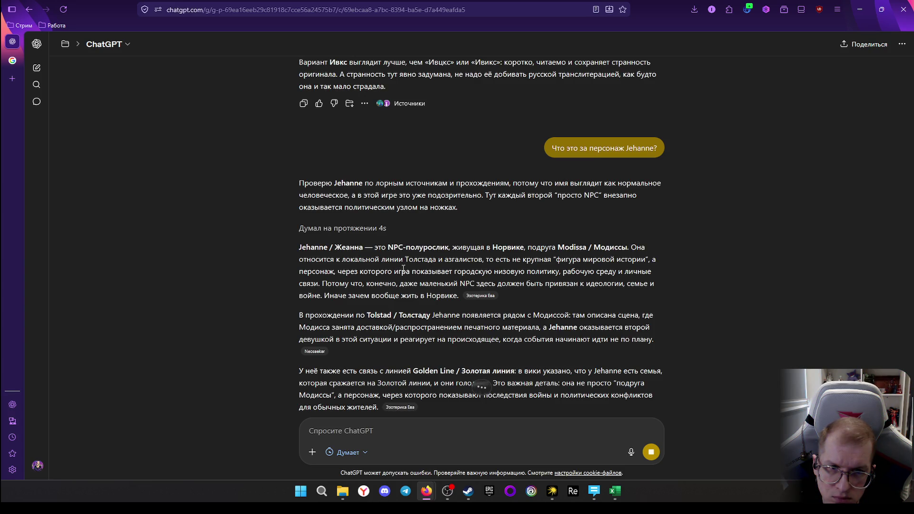
{"action": "scroll", "coordinate": [458, 280], "scroll_direction": "down", "scroll_amount": 1}
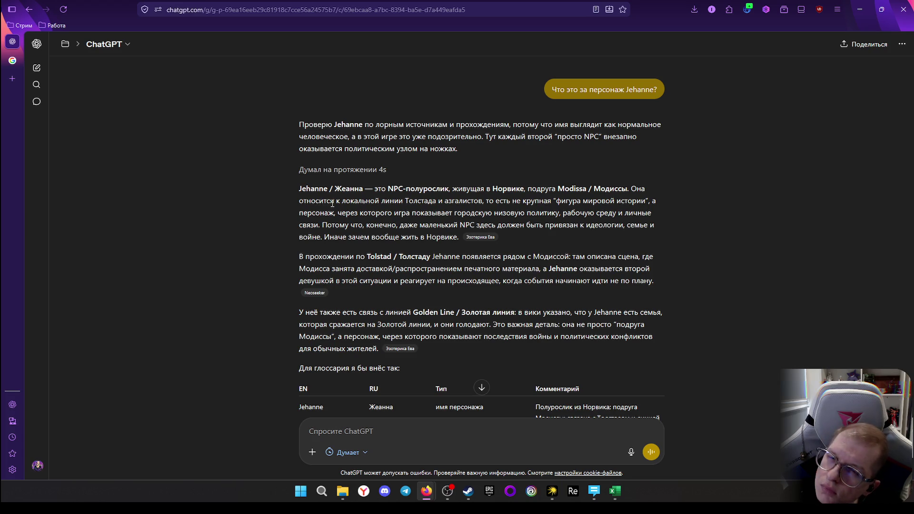
{"action": "scroll", "coordinate": [365, 230], "scroll_direction": "down", "scroll_amount": 3}
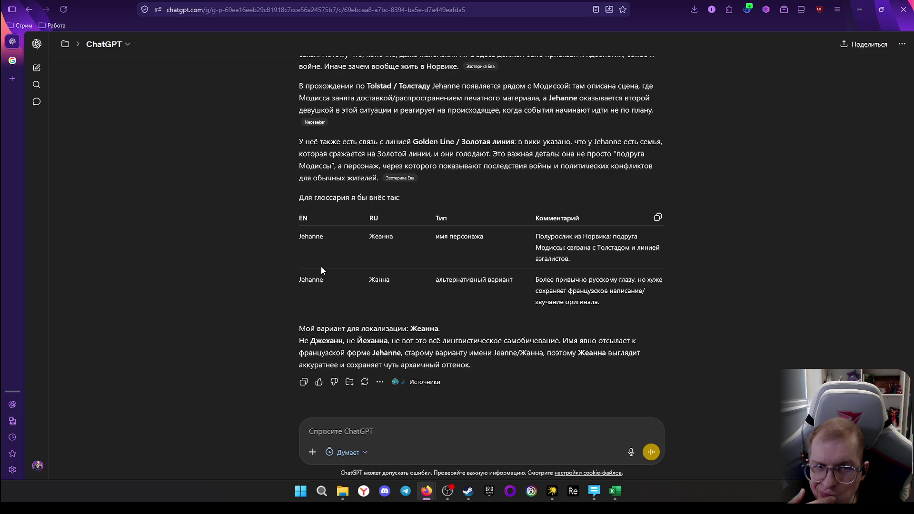
{"action": "scroll", "coordinate": [395, 265], "scroll_direction": "up", "scroll_amount": 1}
{"action": "scroll", "coordinate": [395, 264], "scroll_direction": "down", "scroll_amount": 1}
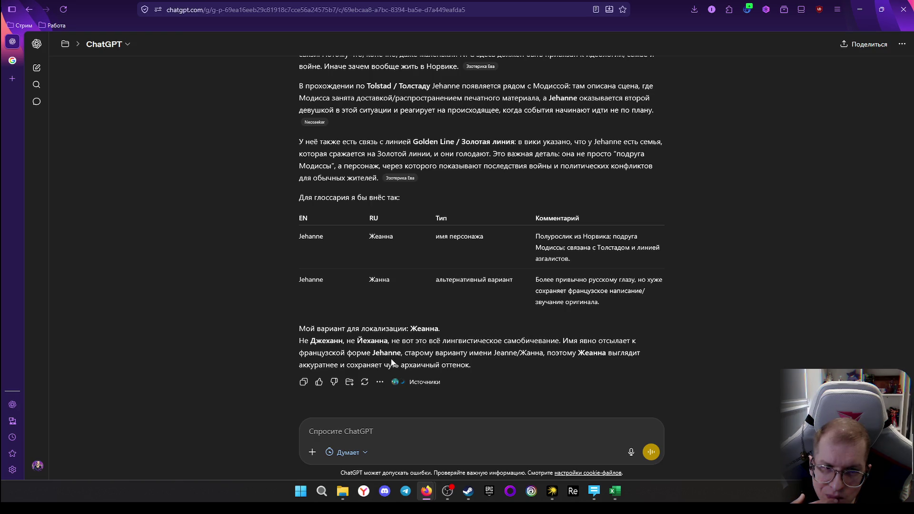
{"action": "left_click", "coordinate": [614, 490]}
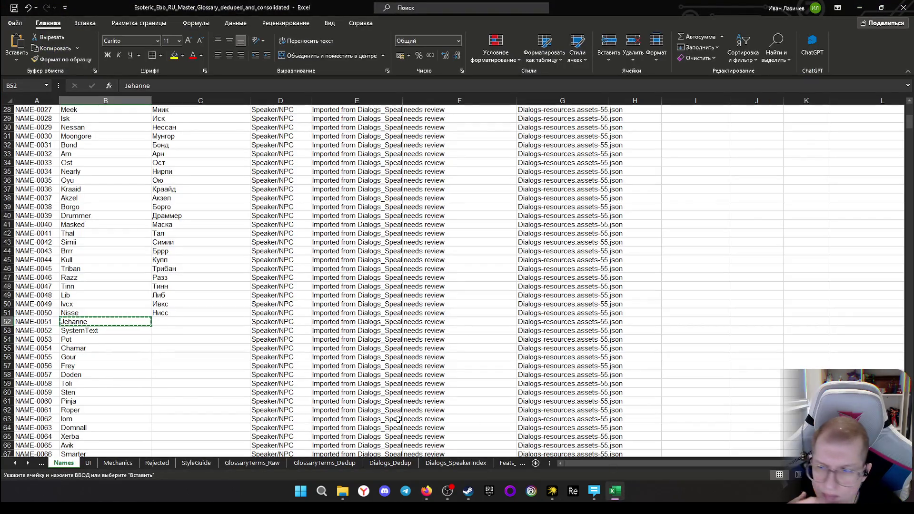
Select Jehanne's translation cell, then bring the Firefox window forward with a new tab
{"action": "left_click", "coordinate": [180, 321]}
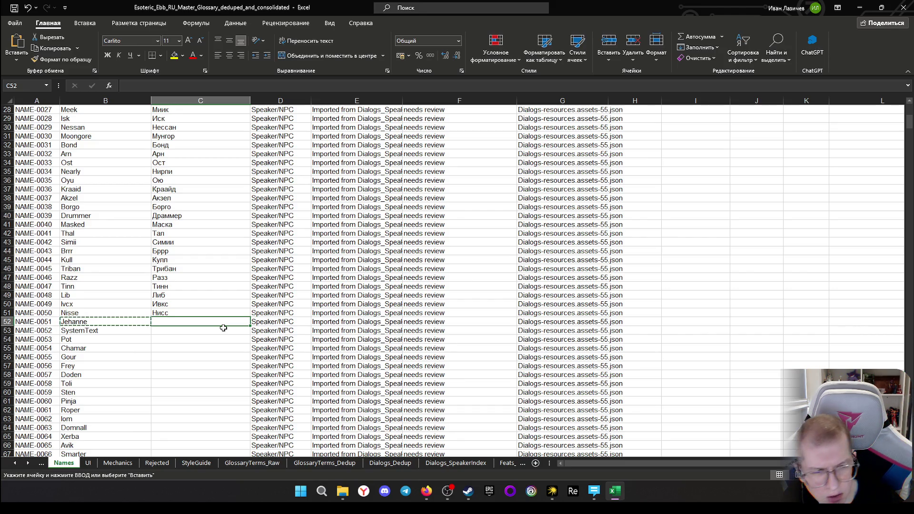
{"action": "key", "text": "alt+Tab"}
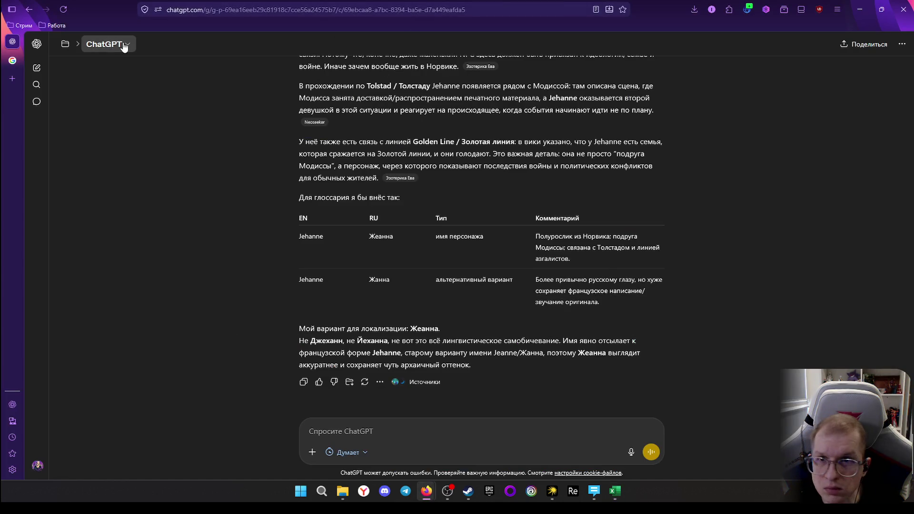
{"action": "left_click", "coordinate": [19, 76]}
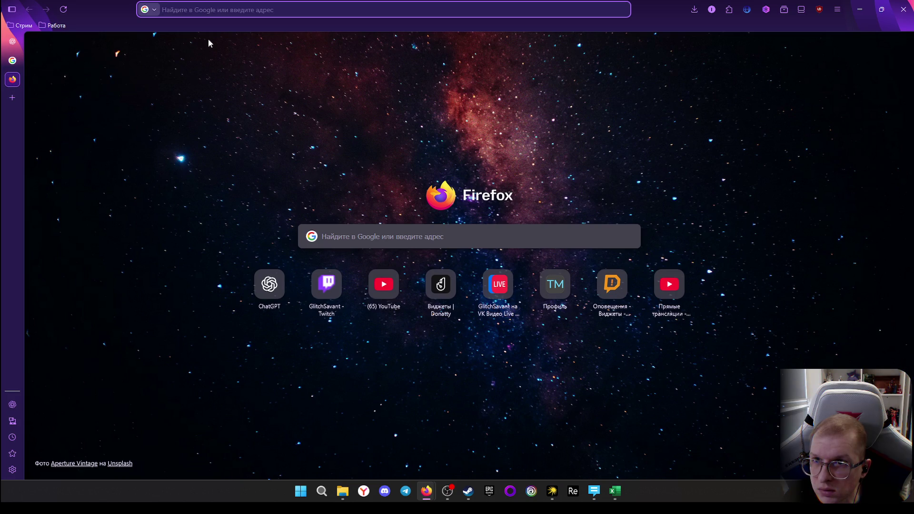
Search Google for "baldur's gate 3 персонажи во втором акте" in a new Firefox tab, fixing layout typos
{"action": "left_click", "coordinate": [215, 10]}
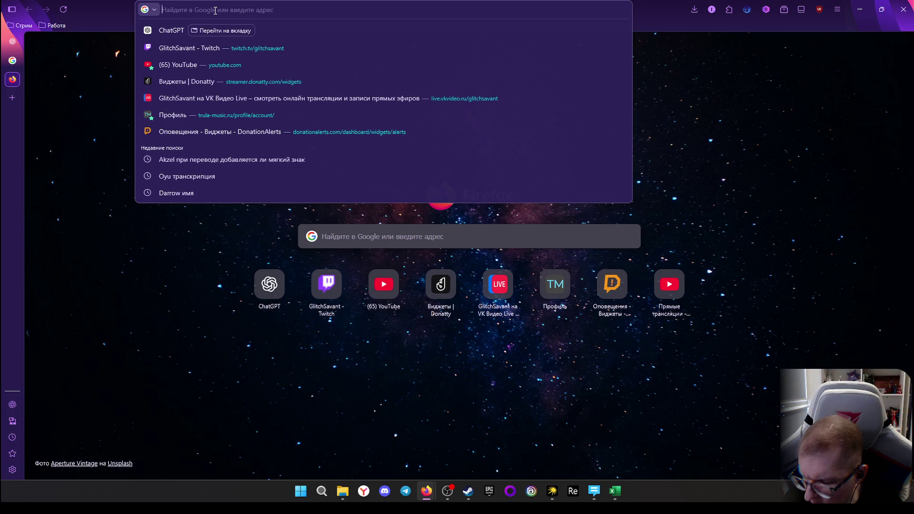
{"action": "type", "text": "bidzaar.com/"}
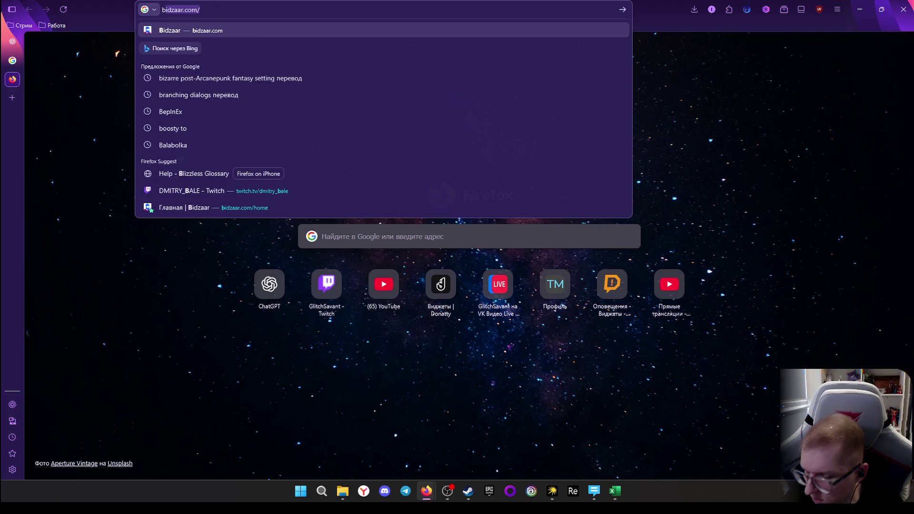
{"action": "type", "text": "al"}
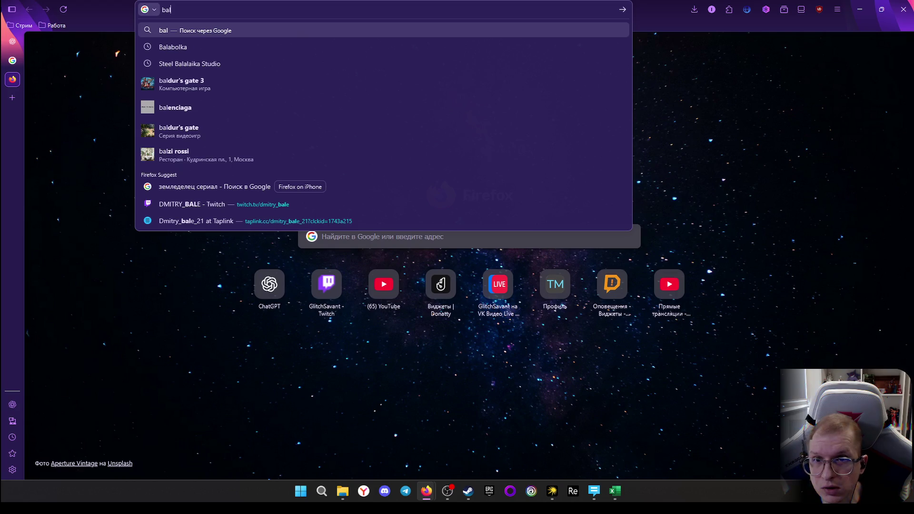
{"action": "key", "text": "Down"}
{"action": "key", "text": "Down"}
{"action": "key", "text": "Down"}
{"action": "type", "text": "g"}
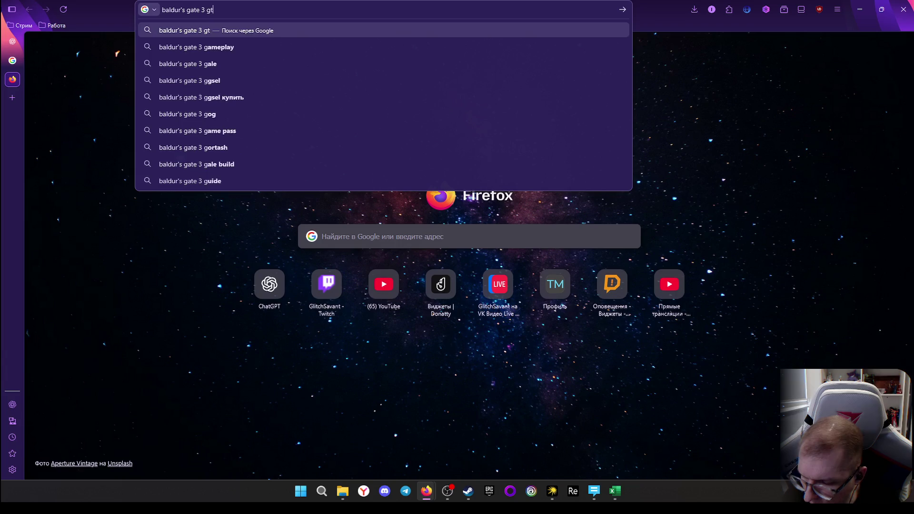
{"action": "type", "text": "thcjyf;b"}
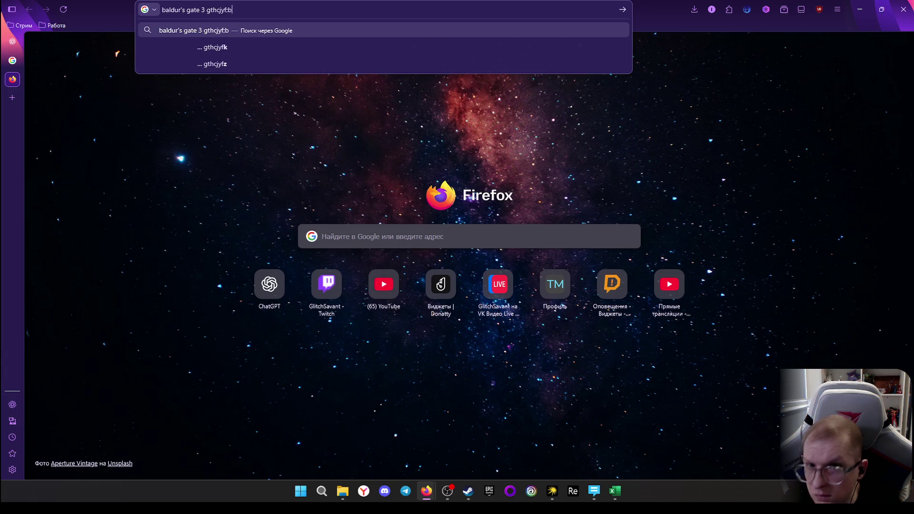
{"action": "key", "text": "BackSpace"}
{"action": "key", "text": "BackSpace"}
{"action": "key", "text": "BackSpace"}
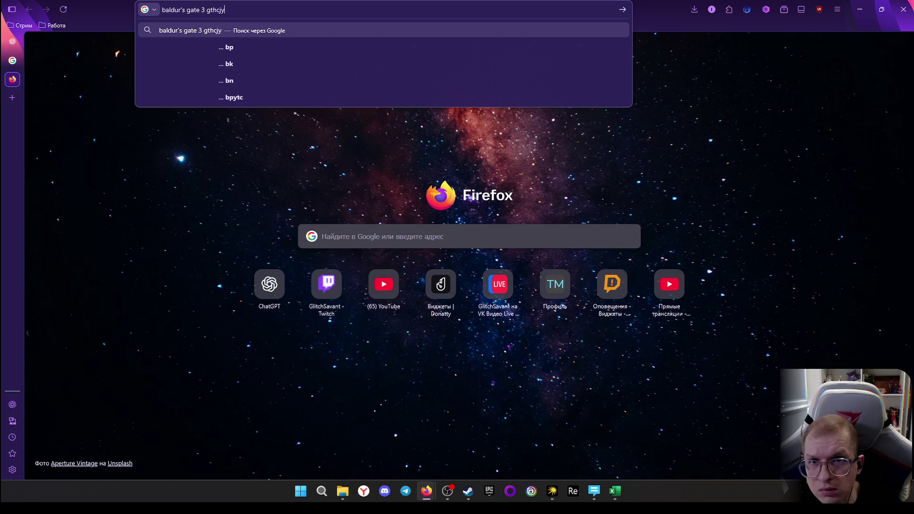
{"action": "key", "text": "BackSpace"}
{"action": "key", "text": "BackSpace"}
{"action": "key", "text": "BackSpace"}
{"action": "key", "text": "BackSpace"}
{"action": "key", "text": "BackSpace"}
{"action": "key", "text": "BackSpace"}
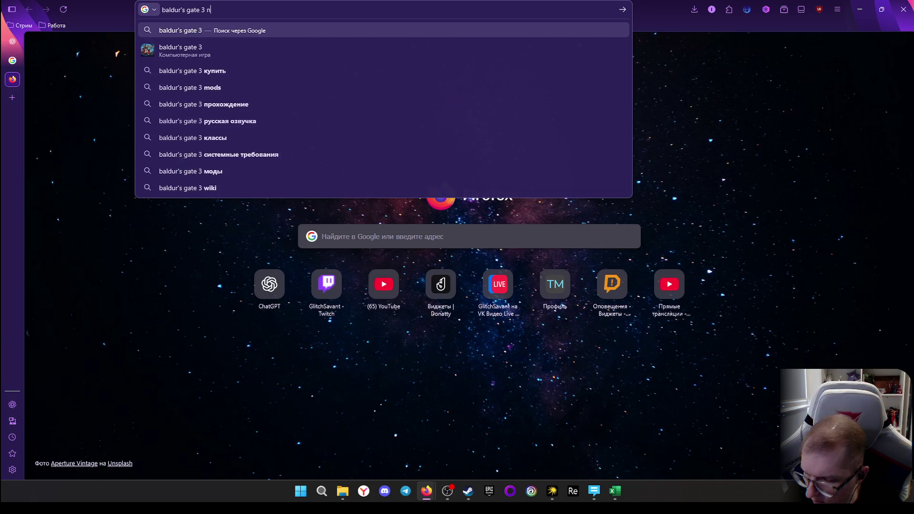
{"action": "type", "text": "ерсонажит"}
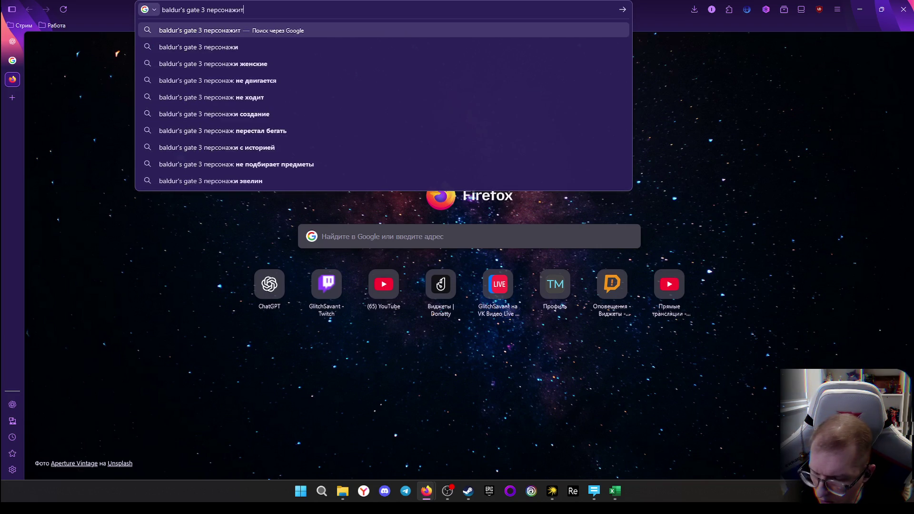
{"action": "key", "text": "BackSpace"}
{"action": "type", "text": "во втором акте"}
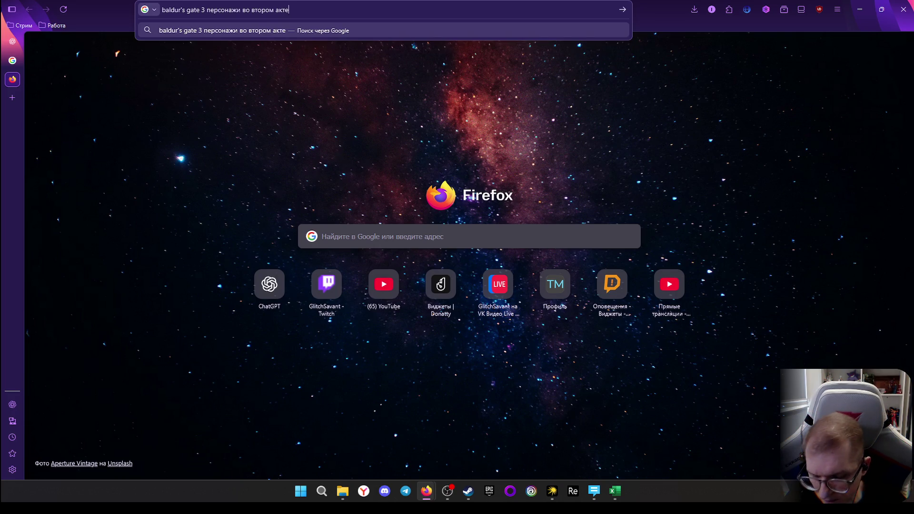
{"action": "key", "text": "Return"}
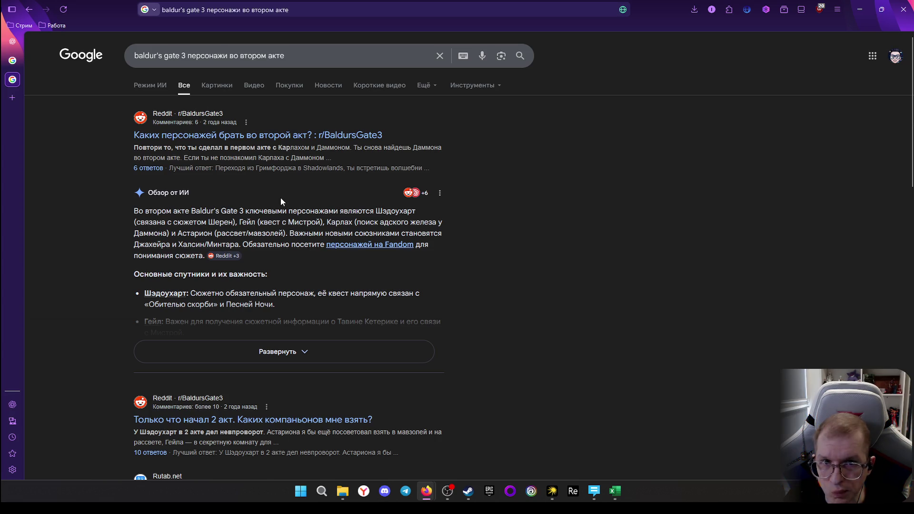
Expand the AI overview, then follow the Джахейра link to search for that companion
{"action": "left_click", "coordinate": [266, 351]}
{"action": "scroll", "coordinate": [190, 266], "scroll_direction": "down", "scroll_amount": 2}
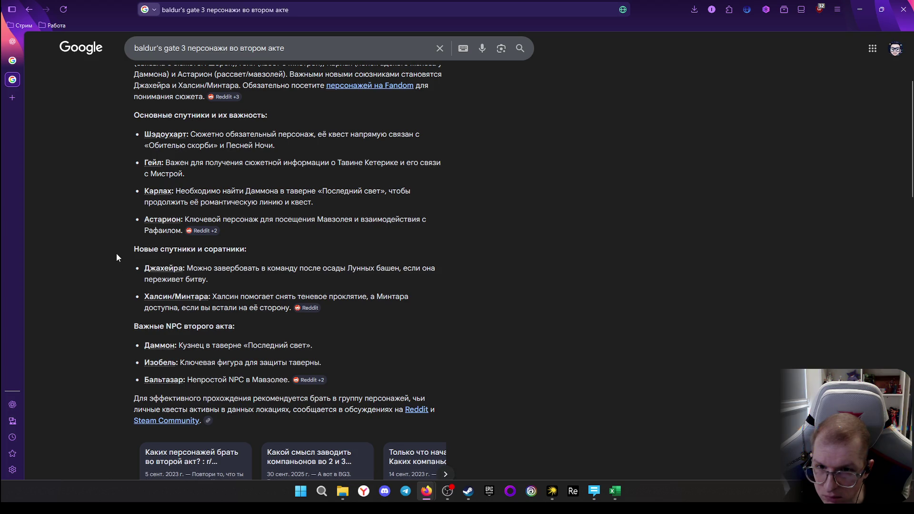
{"action": "scroll", "coordinate": [118, 261], "scroll_direction": "down", "scroll_amount": 1}
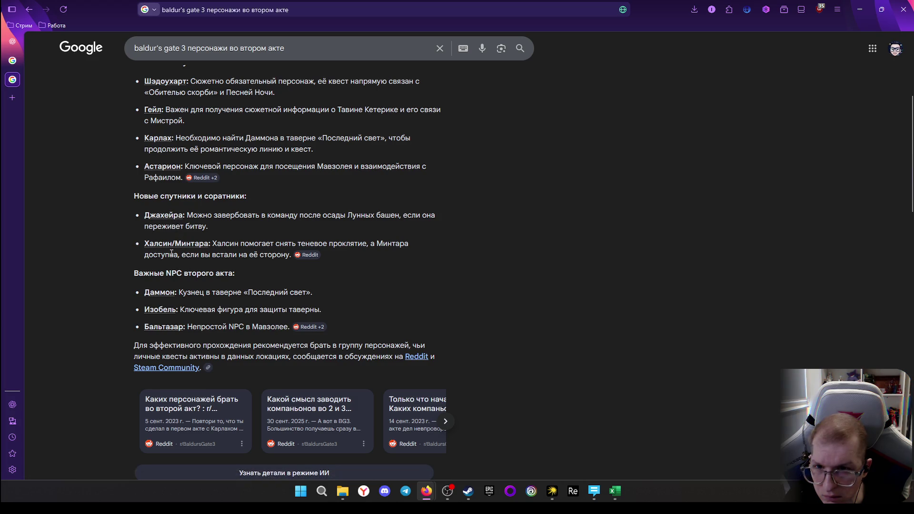
{"action": "left_click", "coordinate": [164, 215]}
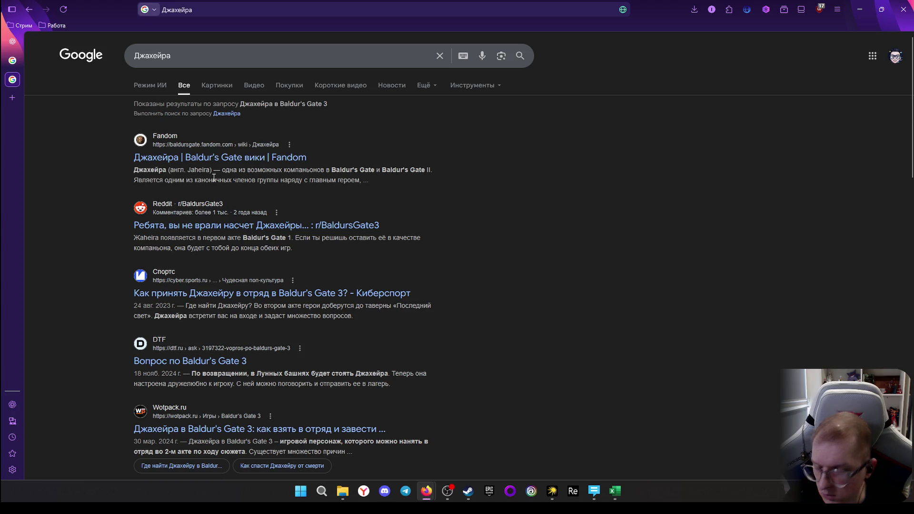
Alternate between the workbook and the Джахейра Google results to compare the Russian spelling
{"action": "key", "text": "alt+Tab"}
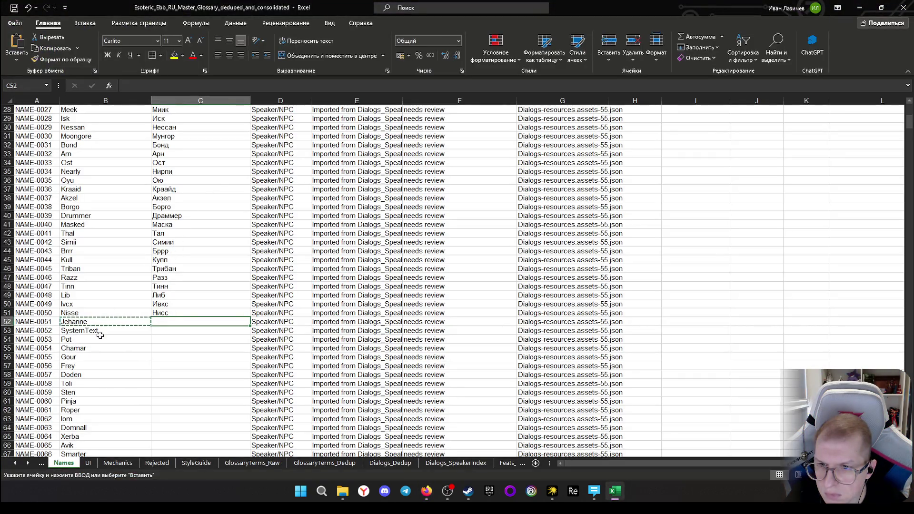
{"action": "key", "text": "alt+Tab"}
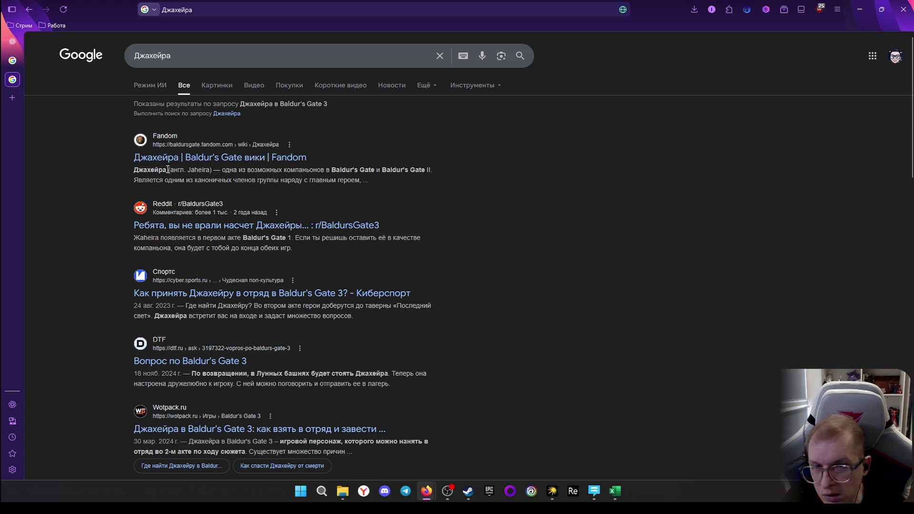
{"action": "key", "text": "alt+Tab"}
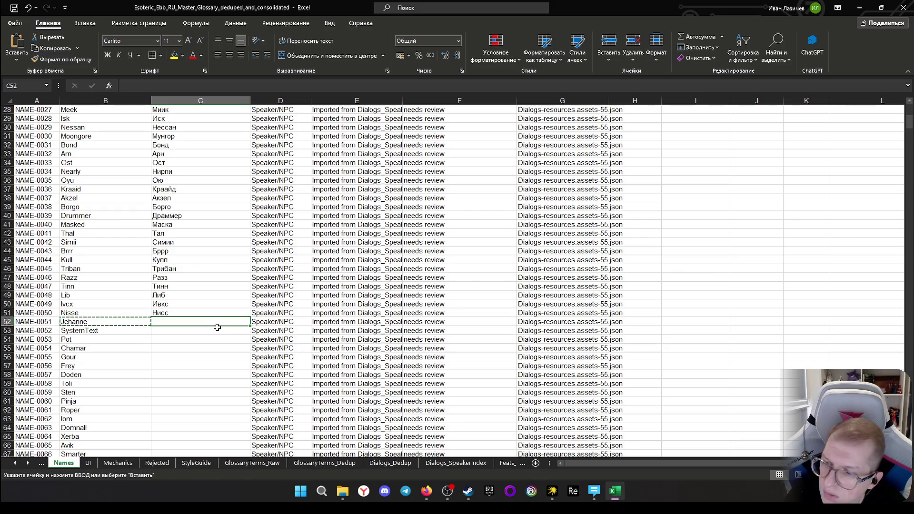
{"action": "key", "text": "alt+Tab"}
{"action": "scroll", "coordinate": [214, 289], "scroll_direction": "down", "scroll_amount": 1}
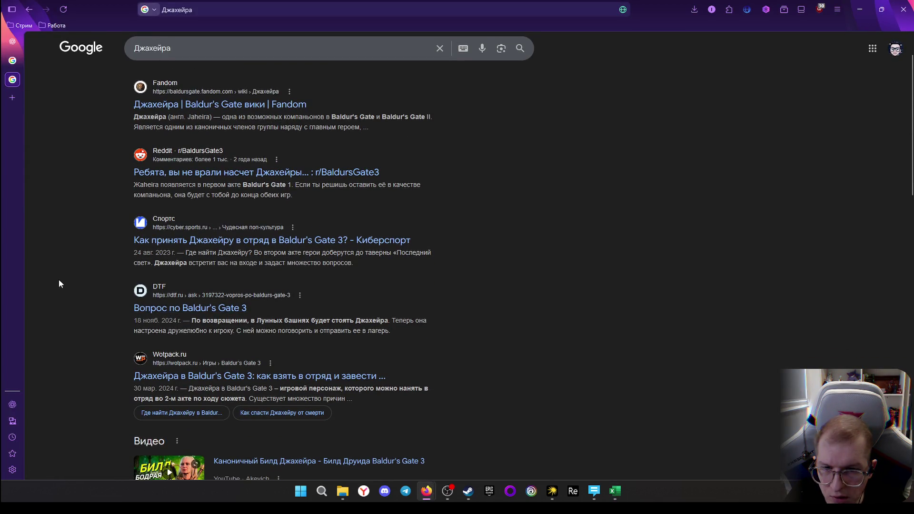
{"action": "scroll", "coordinate": [59, 285], "scroll_direction": "down", "scroll_amount": 1}
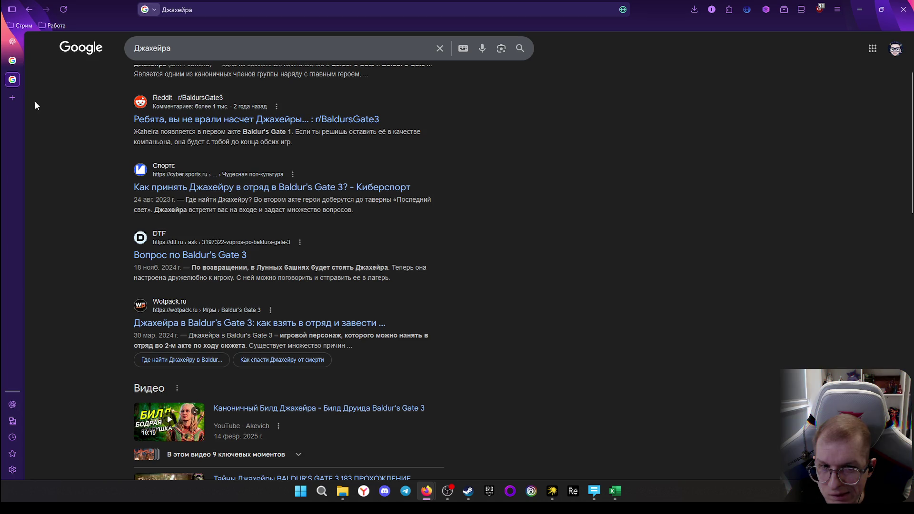
{"action": "scroll", "coordinate": [85, 150], "scroll_direction": "down", "scroll_amount": 5}
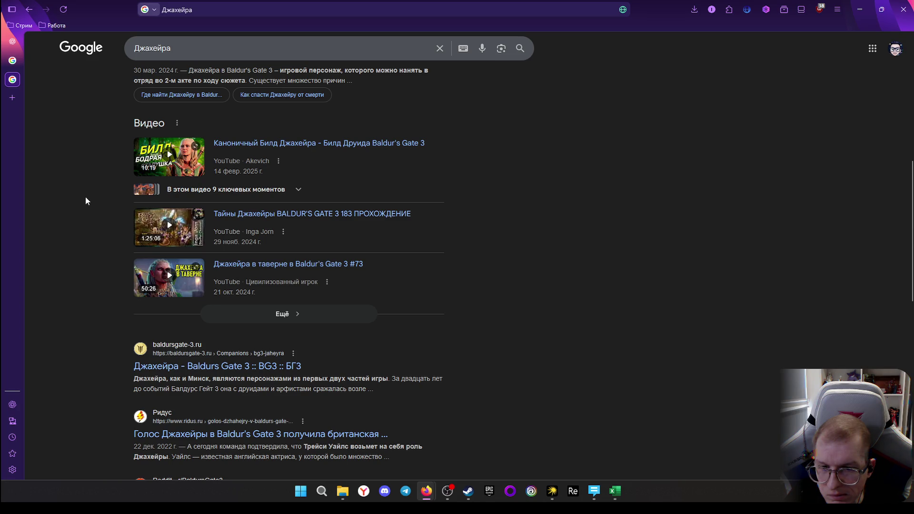
{"action": "scroll", "coordinate": [85, 201], "scroll_direction": "down", "scroll_amount": 3}
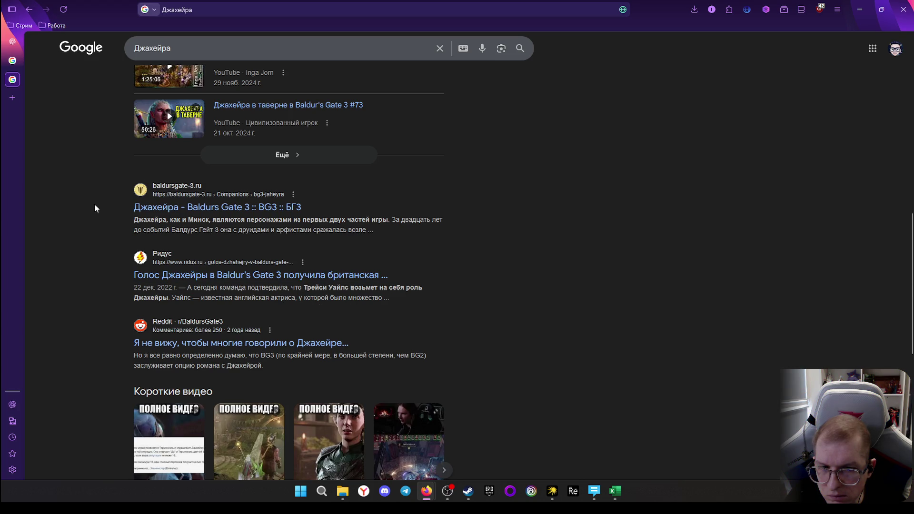
{"action": "scroll", "coordinate": [94, 208], "scroll_direction": "up", "scroll_amount": 3}
{"action": "scroll", "coordinate": [96, 208], "scroll_direction": "up", "scroll_amount": 1}
{"action": "scroll", "coordinate": [98, 207], "scroll_direction": "up", "scroll_amount": 1}
{"action": "scroll", "coordinate": [99, 210], "scroll_direction": "up", "scroll_amount": 1}
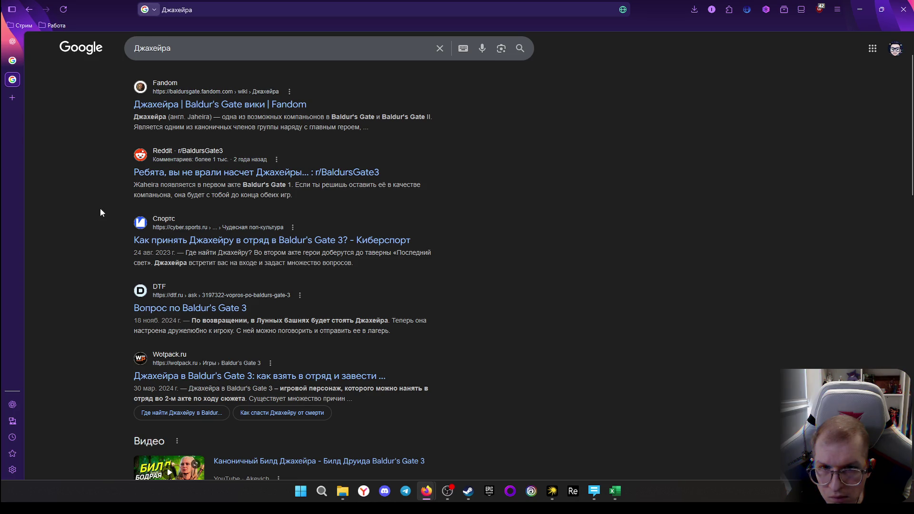
Close the Google results tab and bring the glossary workbook back from the taskbar
{"action": "middle_click", "coordinate": [6, 79]}
{"action": "mouse_move", "coordinate": [615, 492]}
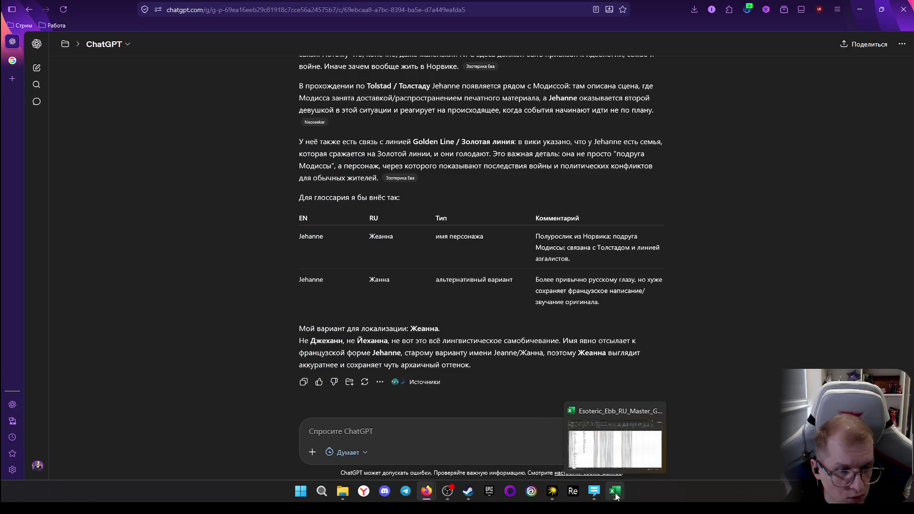
{"action": "left_click", "coordinate": [610, 494]}
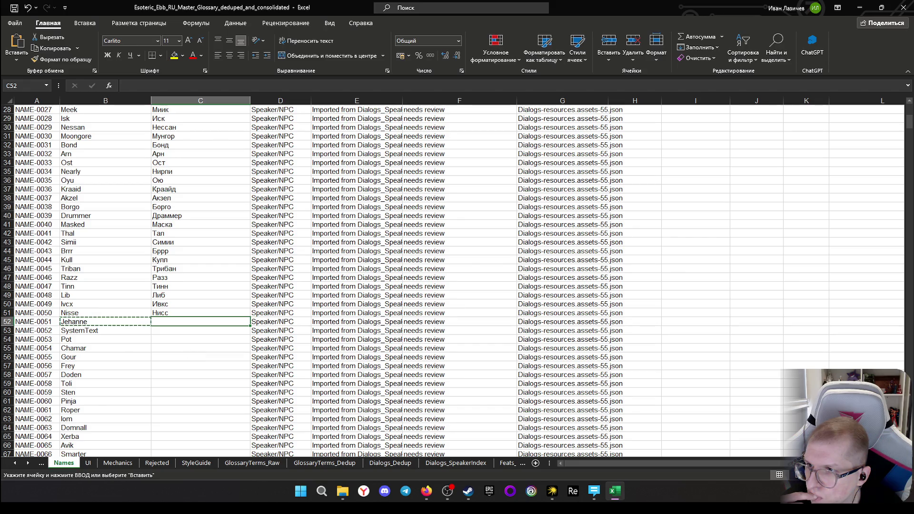
{"action": "key", "text": "alt+Tab"}
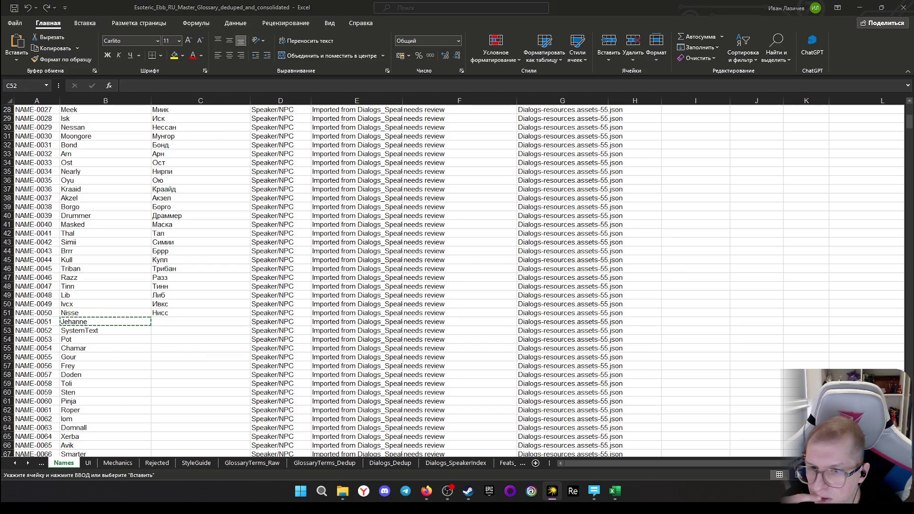
{"action": "left_click", "coordinate": [176, 322]}
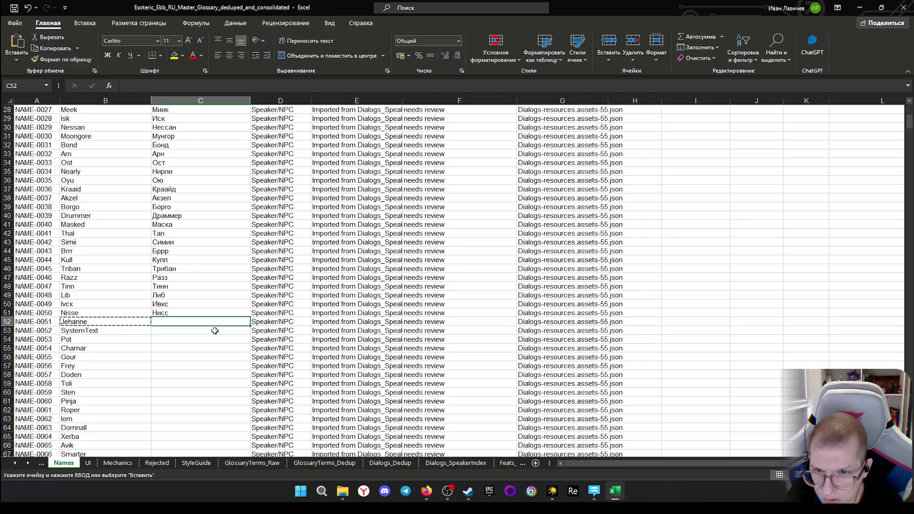
{"action": "type", "text": "Дж"}
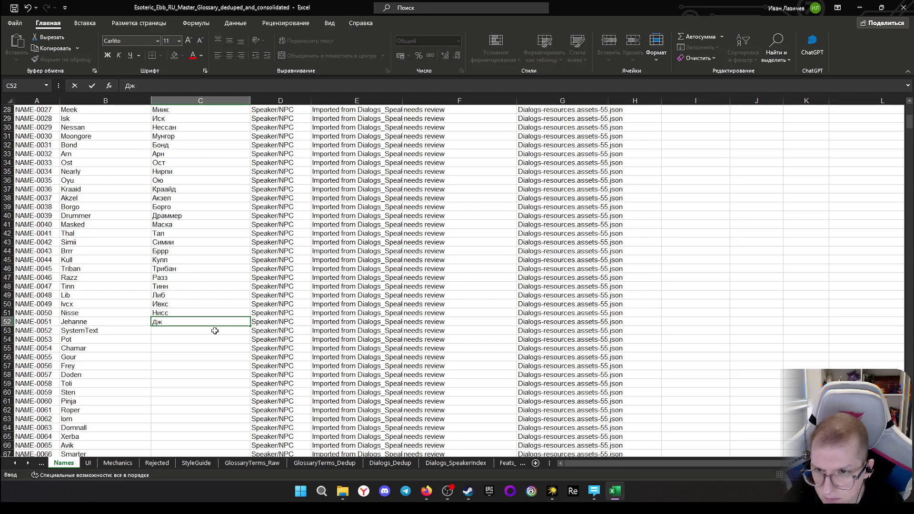
{"action": "type", "text": "ехан"}
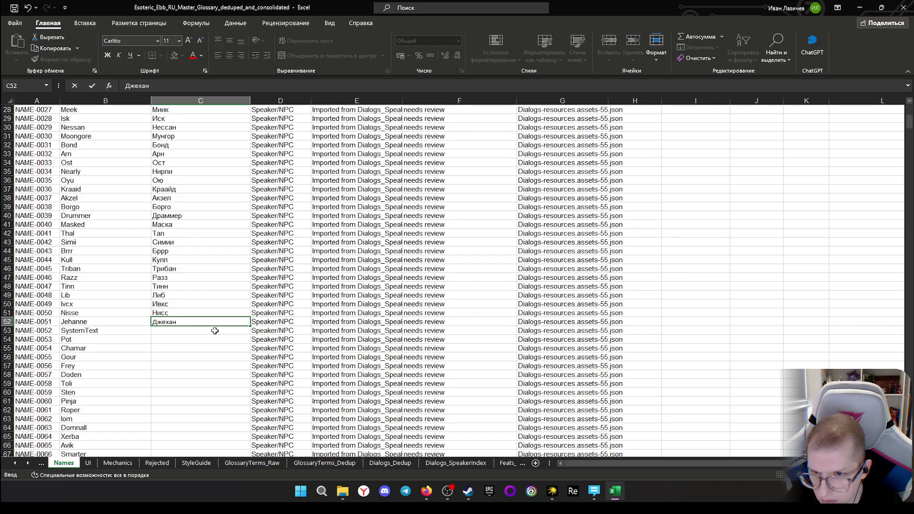
{"action": "type", "text": "а Жеана"}
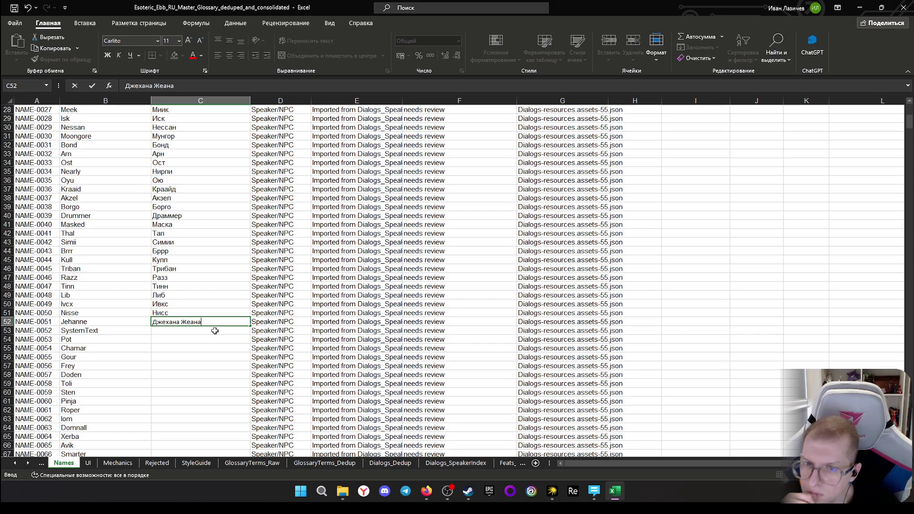
Enter "Джеханна Жеанна" as Jehanne's translation in C52 and commit it
{"action": "left_click", "coordinate": [200, 322]}
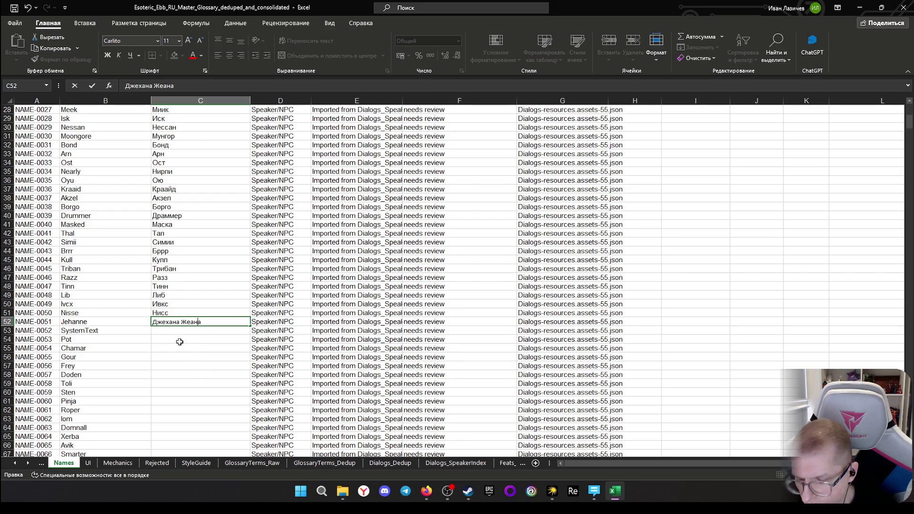
{"action": "type", "text": "нн"}
{"action": "left_click", "coordinate": [213, 356]}
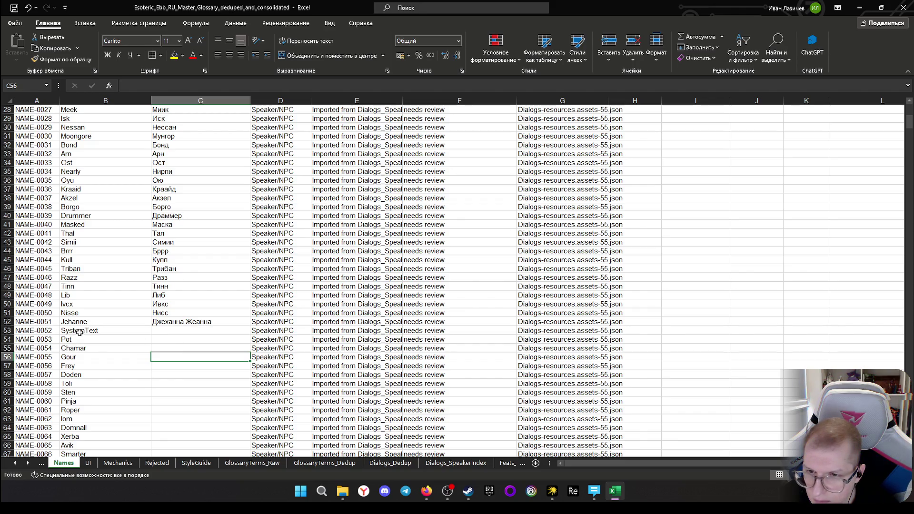
Delete the SystemText row (53) so Pot follows Jehanne, then reselect C52
{"action": "left_click", "coordinate": [9, 331]}
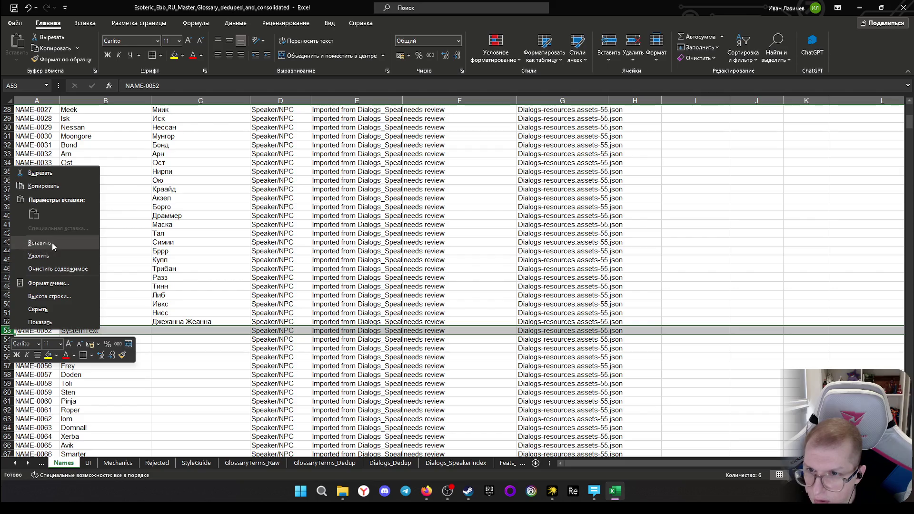
{"action": "left_click", "coordinate": [38, 254]}
{"action": "left_click", "coordinate": [197, 355]}
{"action": "left_click", "coordinate": [220, 321]}
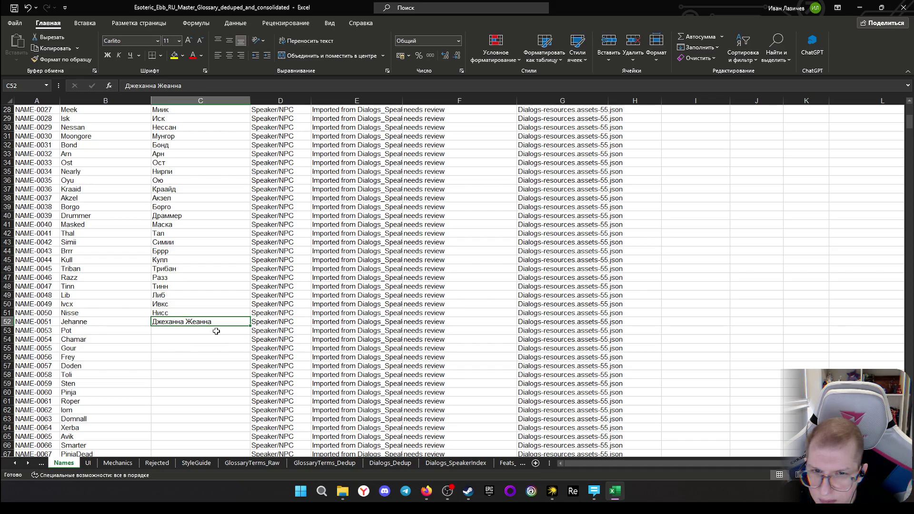
{"action": "right_click", "coordinate": [188, 341]}
{"action": "left_click", "coordinate": [156, 337]}
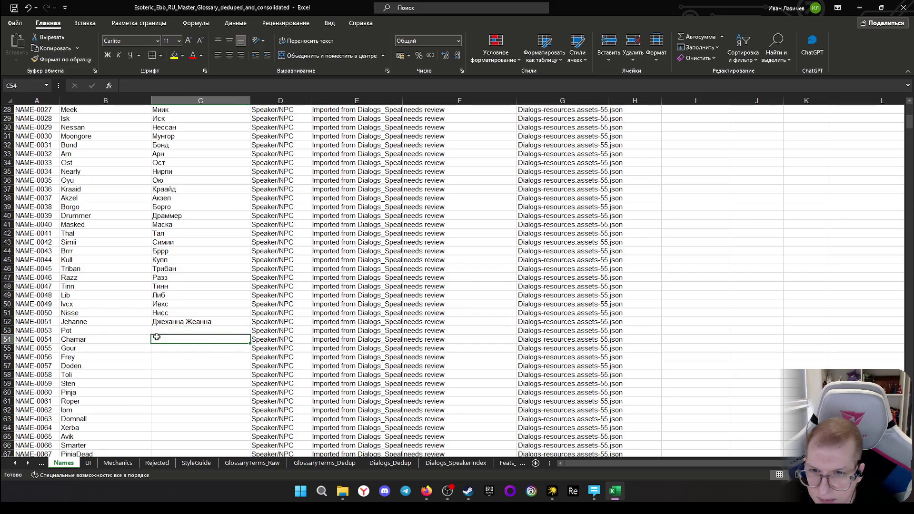
{"action": "left_click", "coordinate": [226, 323]}
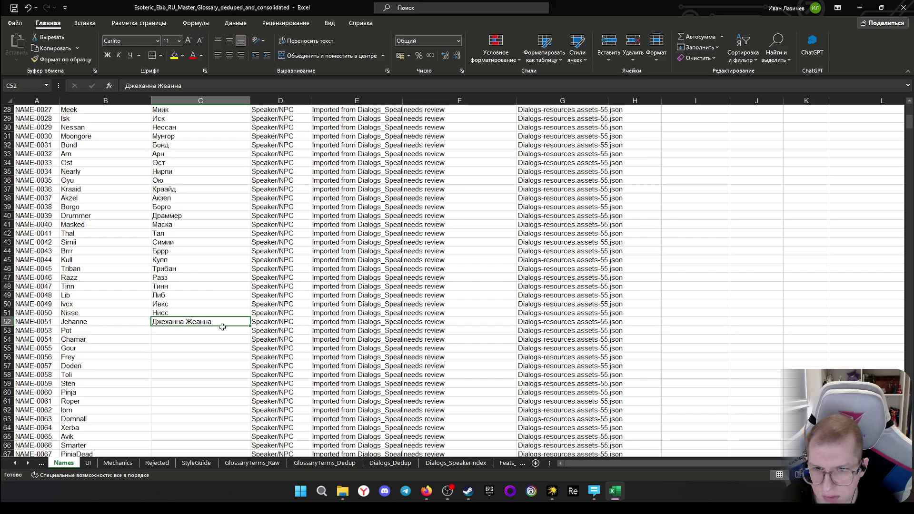
Remove the variant Жеанна so Jehanne's translation reads just Джеханна, then move to Pot's cell
{"action": "double_click", "coordinate": [204, 322]}
{"action": "double_click", "coordinate": [204, 323]}
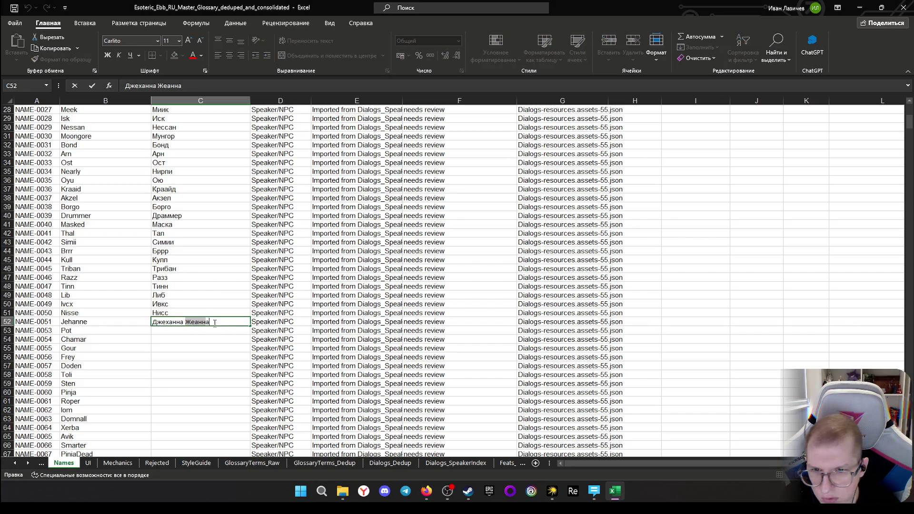
{"action": "key", "text": "BackSpace"}
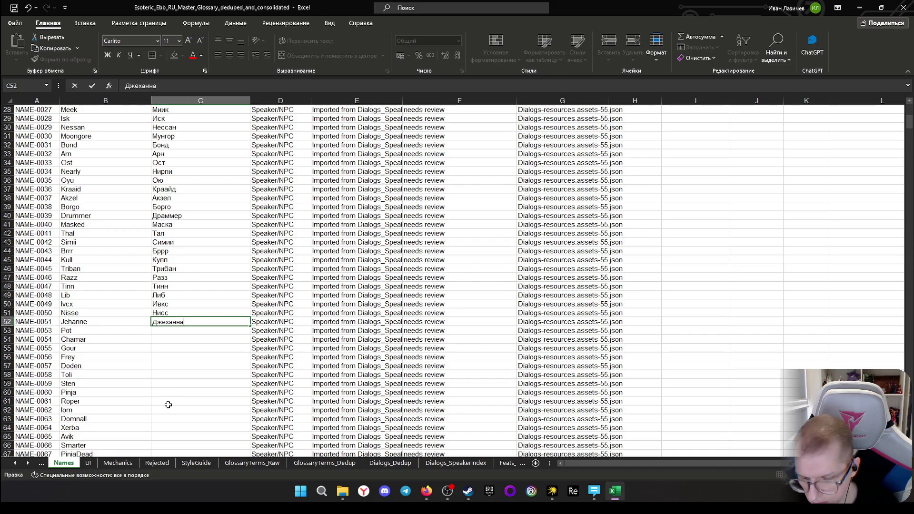
{"action": "key", "text": "Return"}
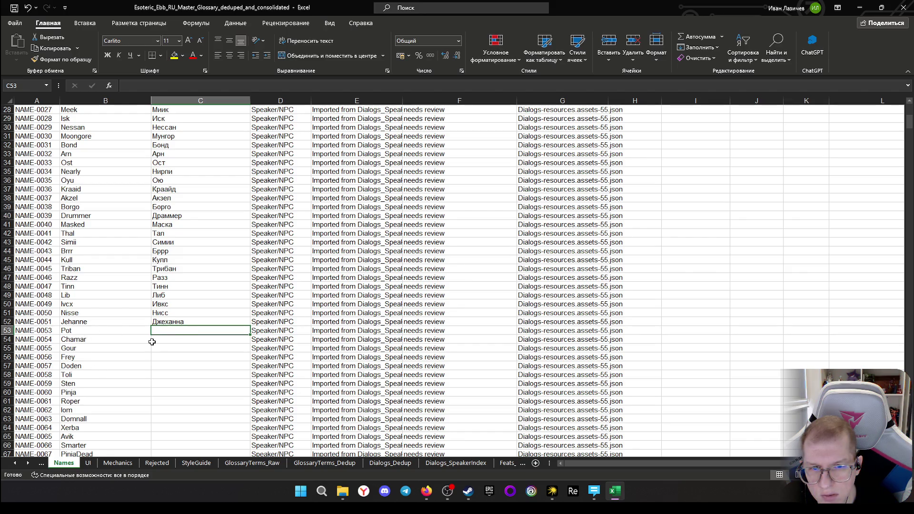
{"action": "left_click", "coordinate": [171, 339]}
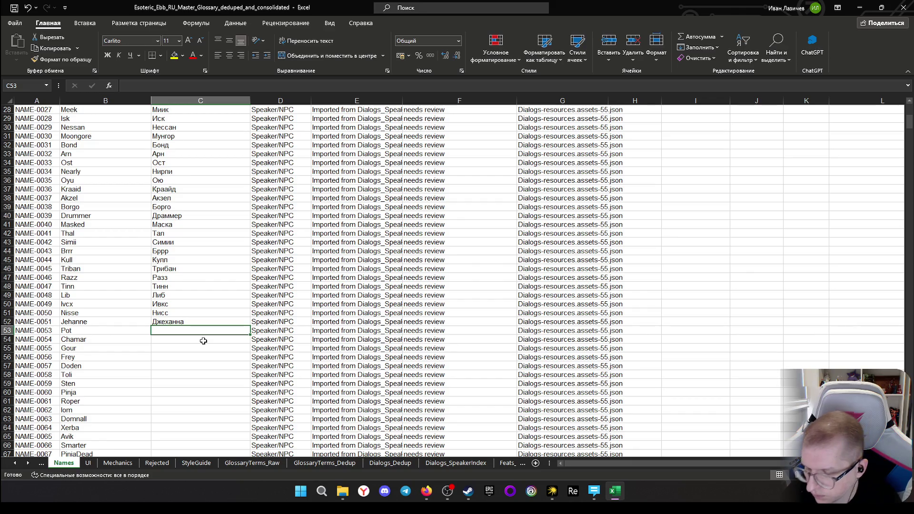
{"action": "type", "text": "Пот"}
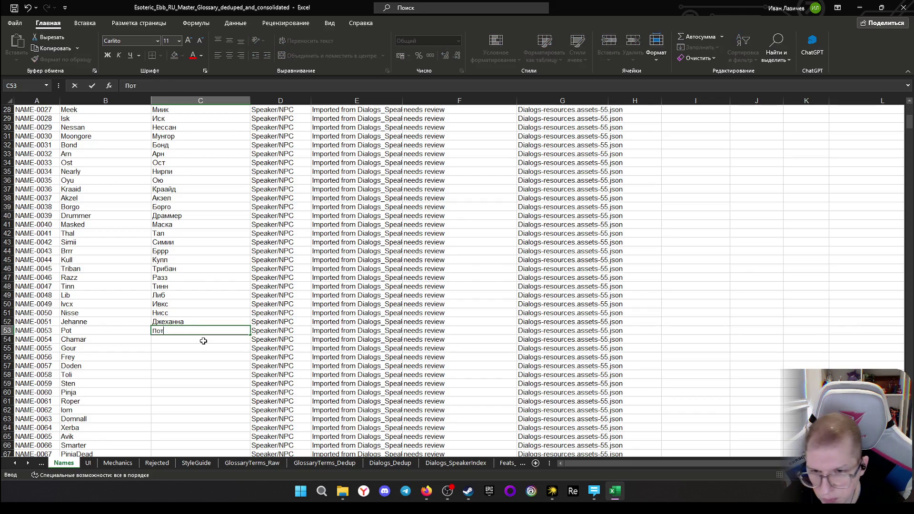
Commit Пот as Pot's translation in C53 and select Chamar's empty cell
{"action": "key", "text": "Return"}
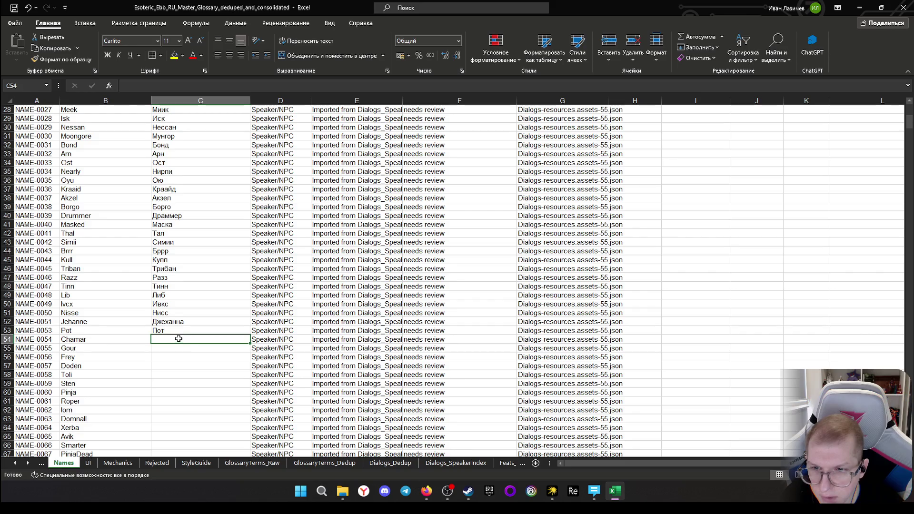
{"action": "scroll", "coordinate": [182, 326], "scroll_direction": "down", "scroll_amount": 1}
{"action": "scroll", "coordinate": [182, 326], "scroll_direction": "down", "scroll_amount": 1}
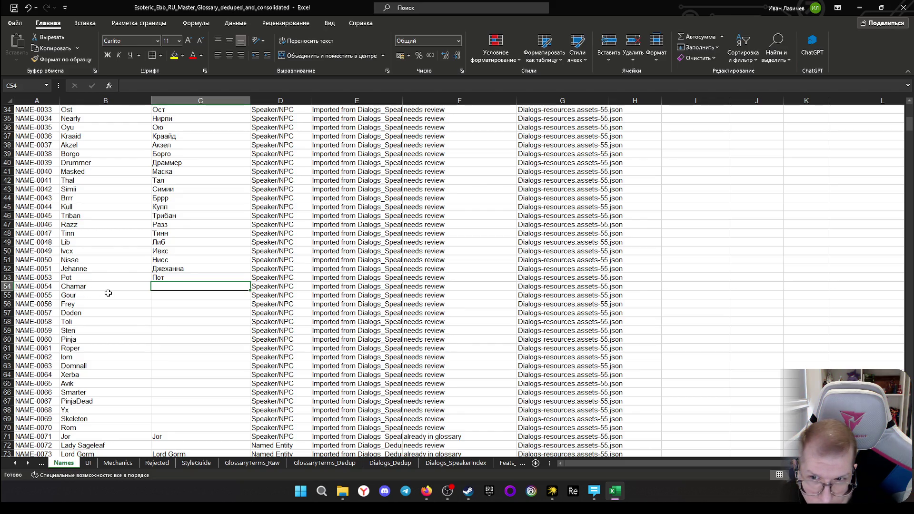
{"action": "left_click", "coordinate": [203, 304]}
{"action": "left_click", "coordinate": [190, 284]}
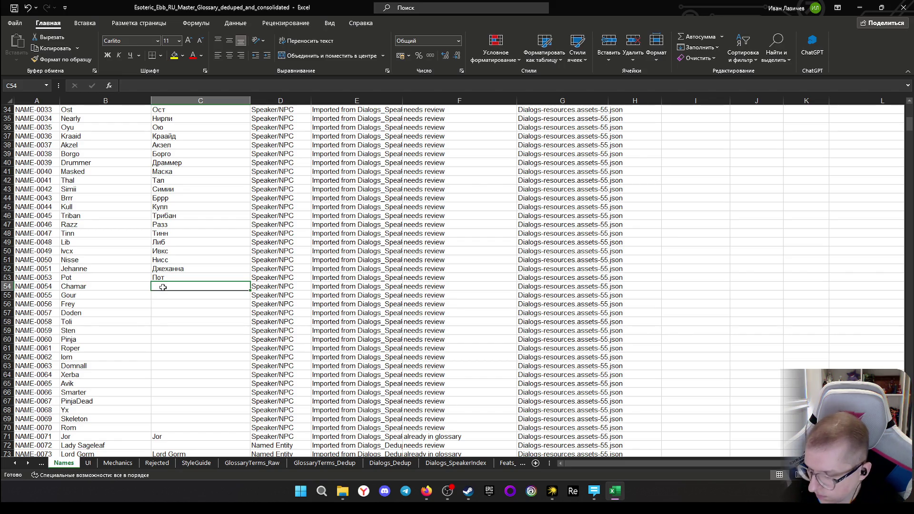
{"action": "type", "text": "Чамар"}
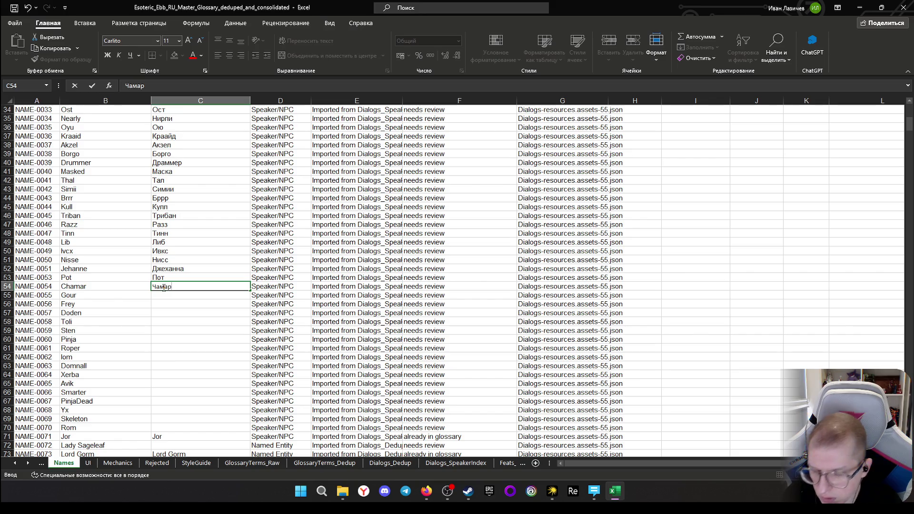
Commit Чамар as Chamar's translation in C54 and look at the next name, Gour
{"action": "key", "text": "Return"}
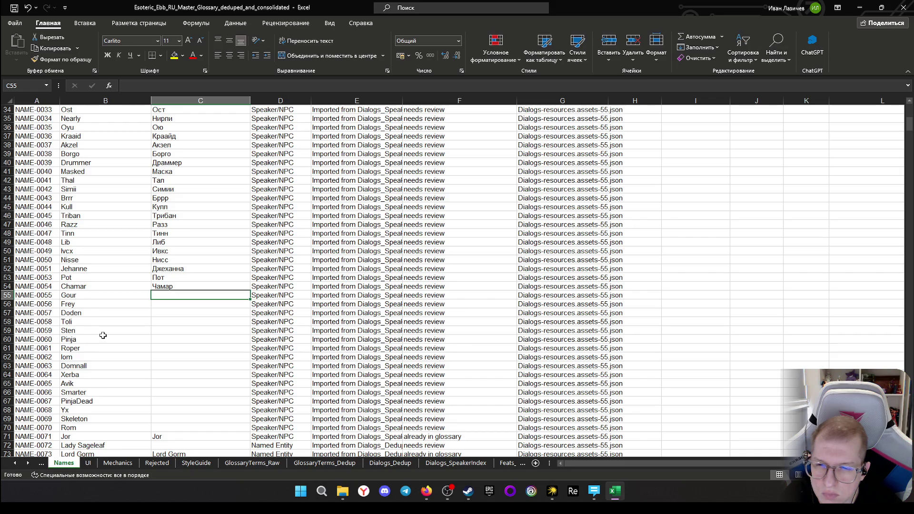
{"action": "left_click", "coordinate": [84, 294]}
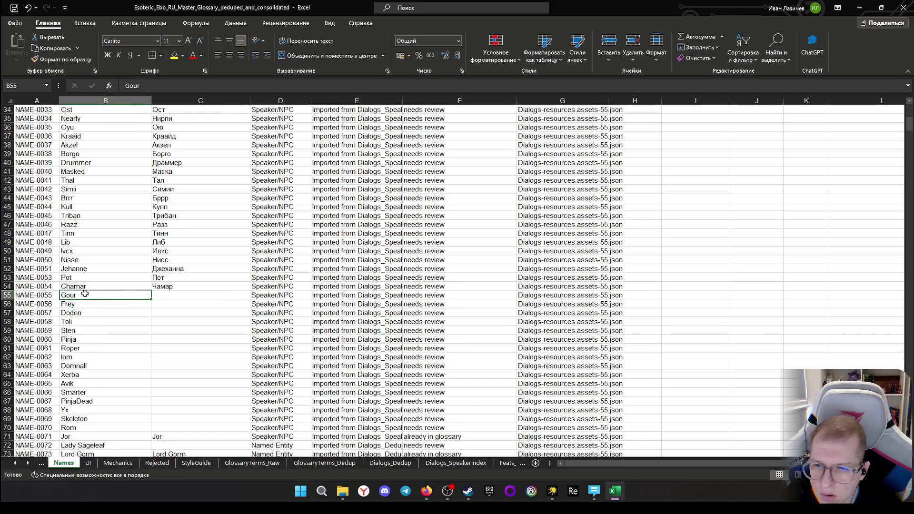
Check the English names Gour and Frey, then select Gour's empty translation cell
{"action": "left_click", "coordinate": [120, 304]}
{"action": "left_click", "coordinate": [170, 292]}
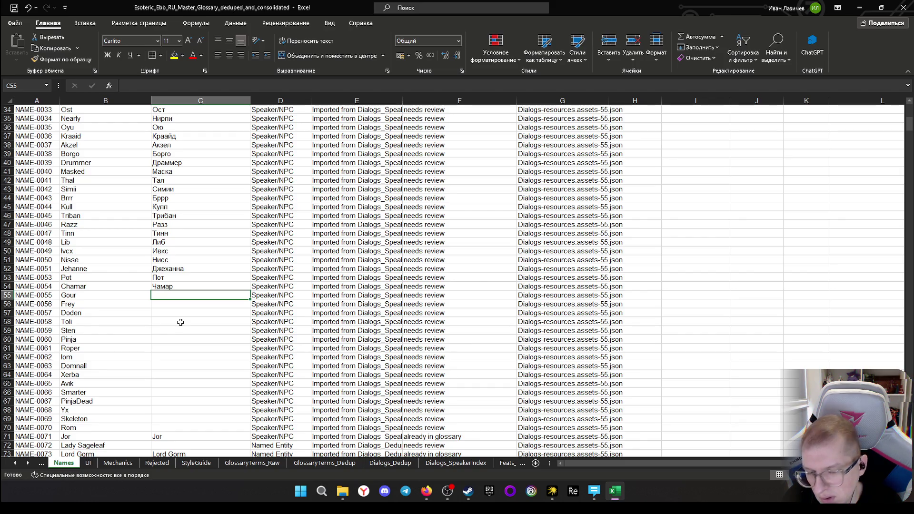
{"action": "type", "text": "Горм"}
Enter Гоур, Фрей and Доден as translations for Gour, Frey and Doden in C55–C57
{"action": "key", "text": "BackSpace"}
{"action": "key", "text": "BackSpace"}
{"action": "type", "text": "ур"}
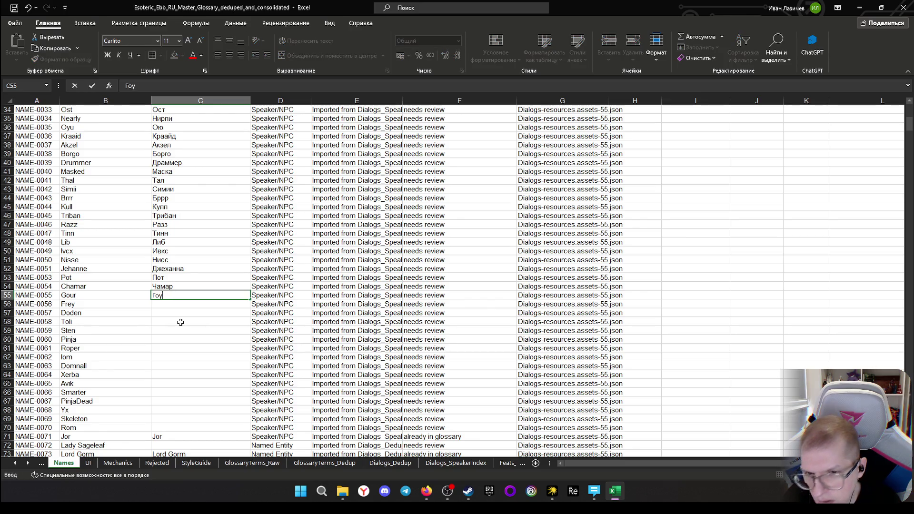
{"action": "key", "text": "Return"}
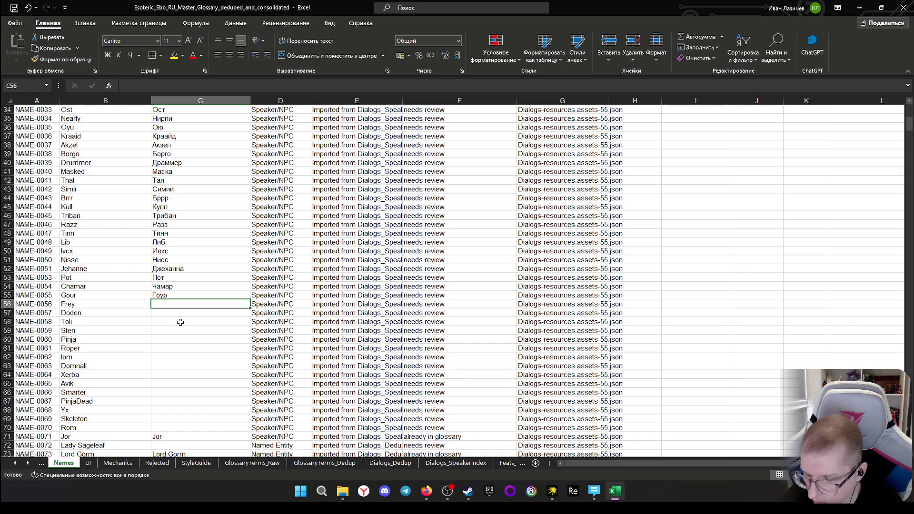
{"action": "type", "text": "Фрей"}
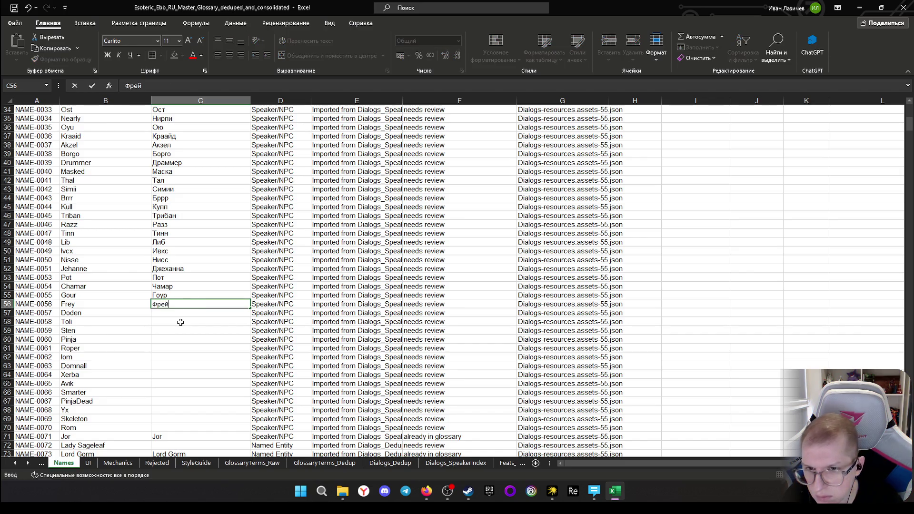
{"action": "key", "text": "Return"}
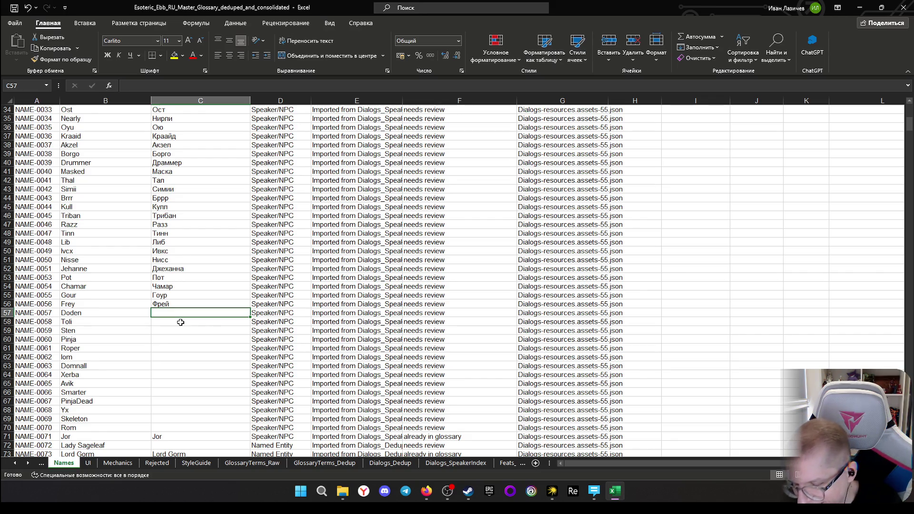
{"action": "type", "text": "Доден"}
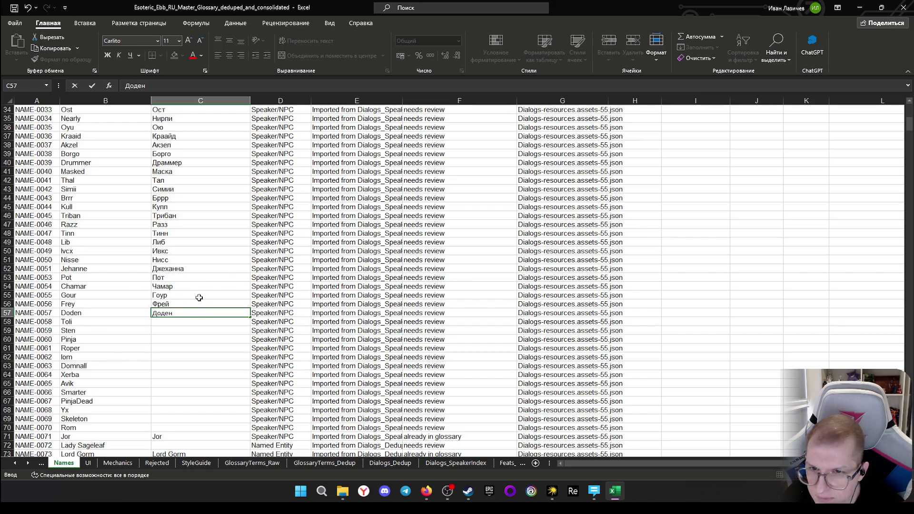
{"action": "key", "text": "Return"}
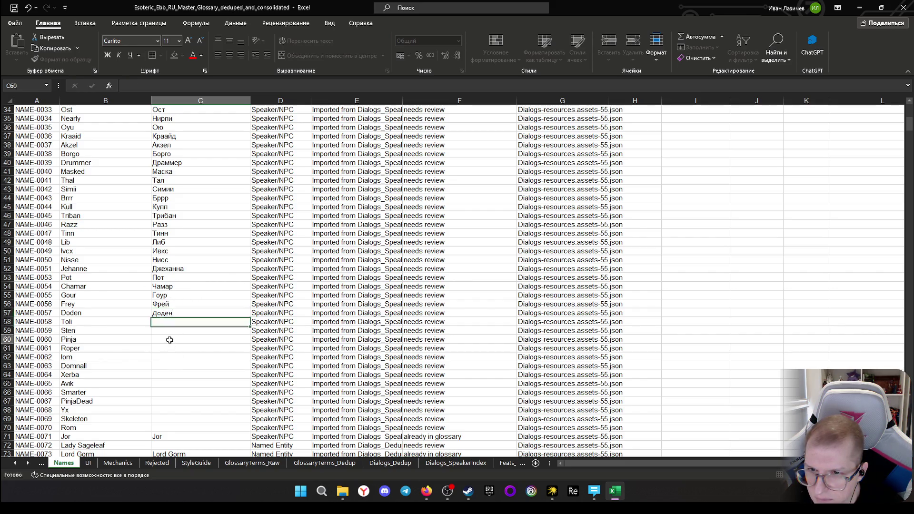
Copy the English name Gour from B55 for a lookup
{"action": "left_click", "coordinate": [171, 339]}
{"action": "left_click", "coordinate": [173, 322]}
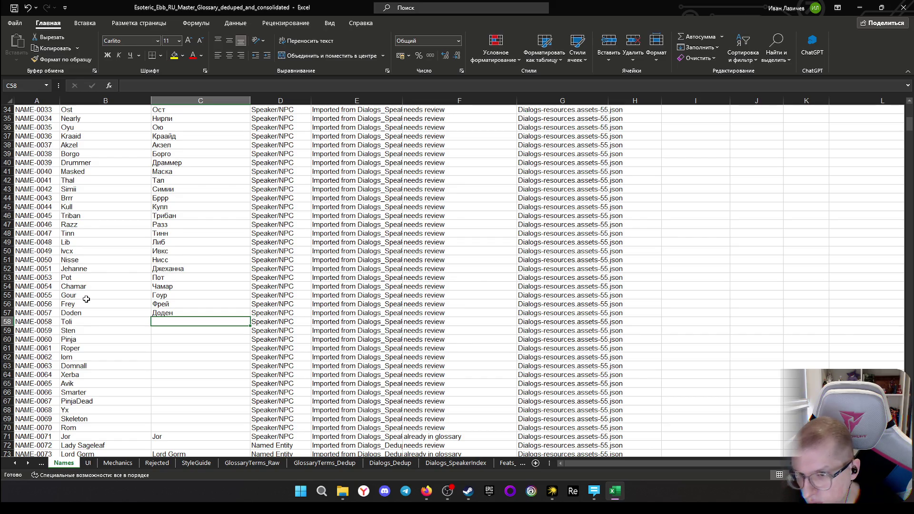
{"action": "left_click", "coordinate": [88, 296]}
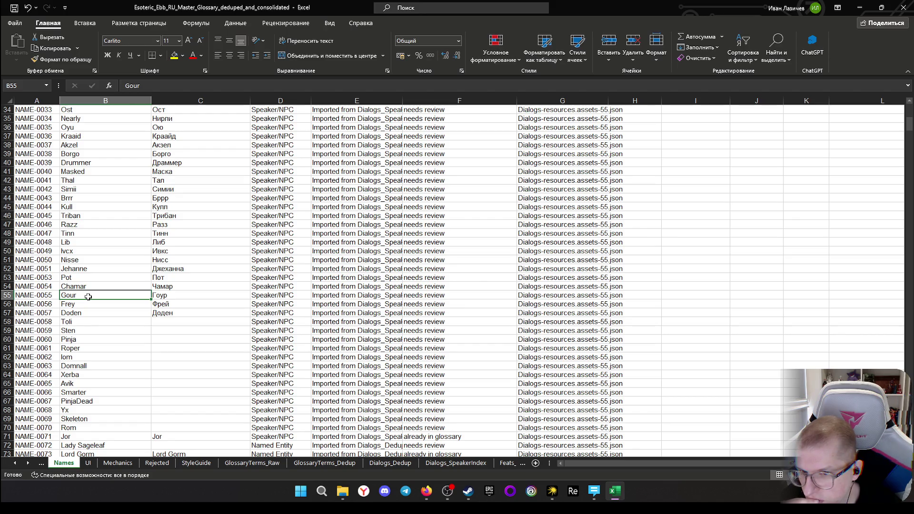
{"action": "left_click", "coordinate": [160, 297]}
{"action": "left_click", "coordinate": [68, 295]}
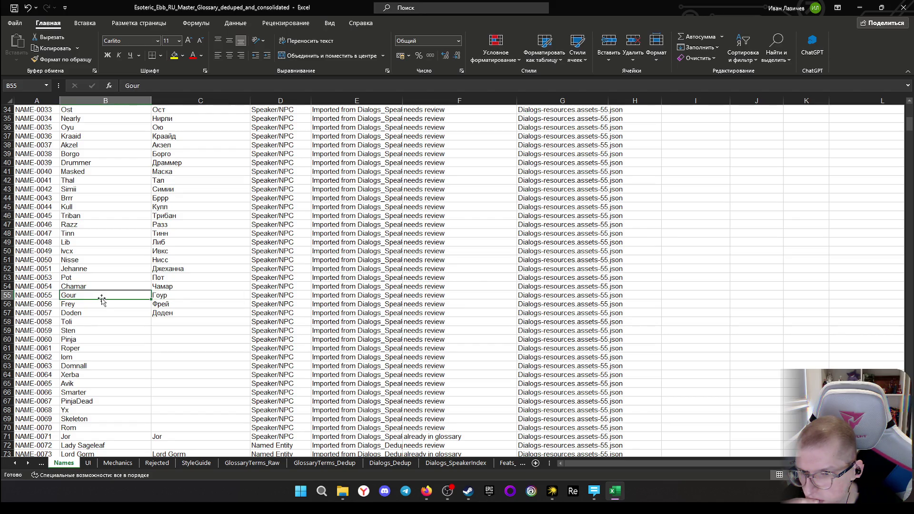
{"action": "key", "text": "ctrl+c"}
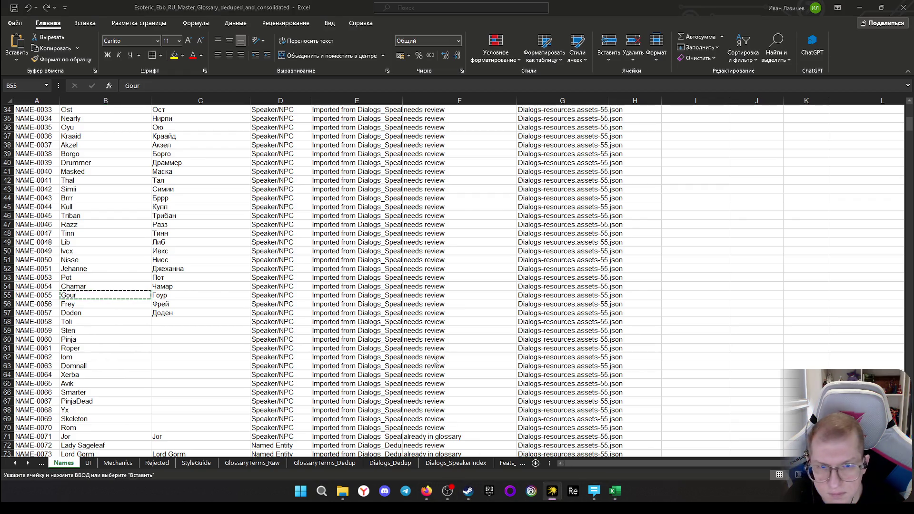
Ask ChatGPT who Gour is, learning it is short for Gourgalash (suggested Гур), and return to Excel
{"action": "key", "text": "alt+Tab"}
{"action": "left_click", "coordinate": [365, 430]}
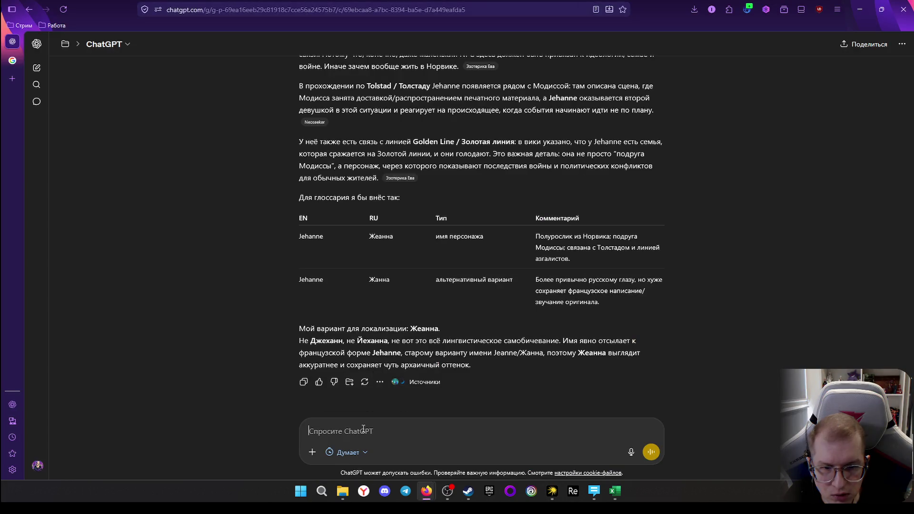
{"action": "type", "text": "чтот"}
{"action": "type", "text": " за персонаж"}
{"action": "type", "text": "Gour"}
{"action": "key", "text": "ctrl+v"}
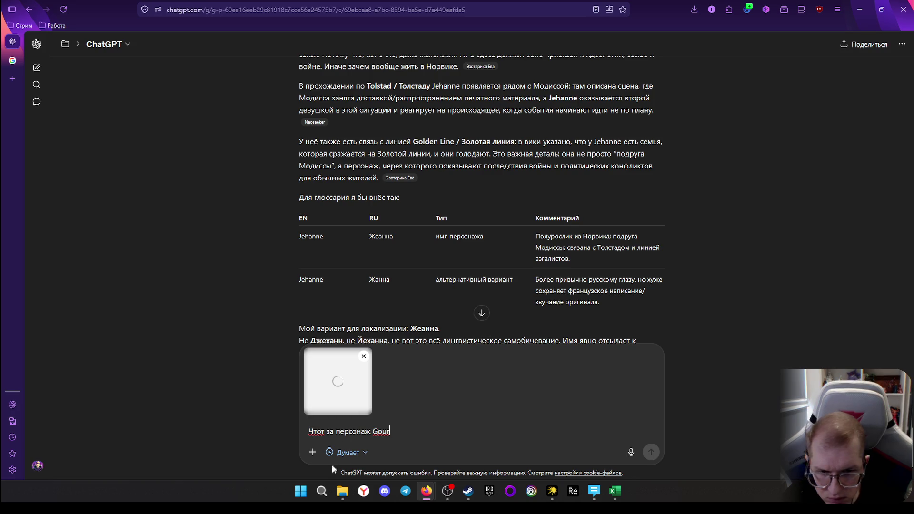
{"action": "type", "text": "?"}
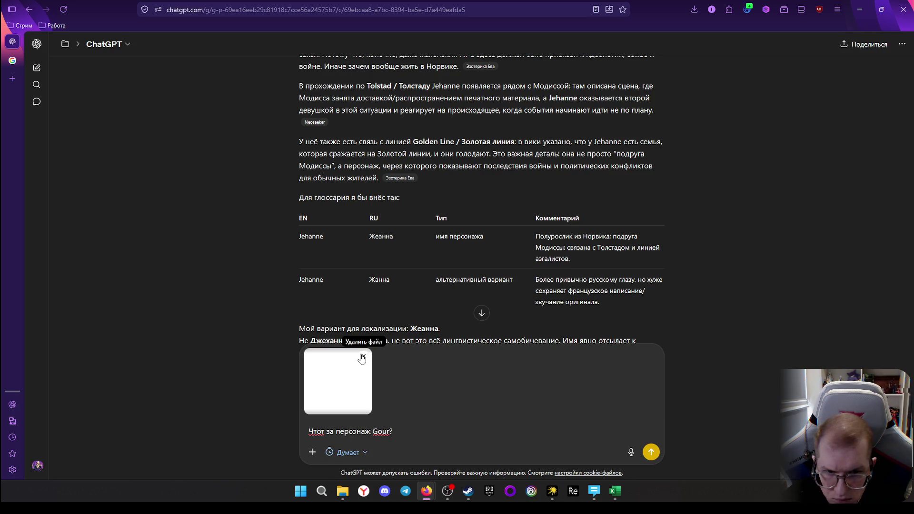
{"action": "left_click", "coordinate": [364, 357]}
{"action": "key", "text": "BackSpace"}
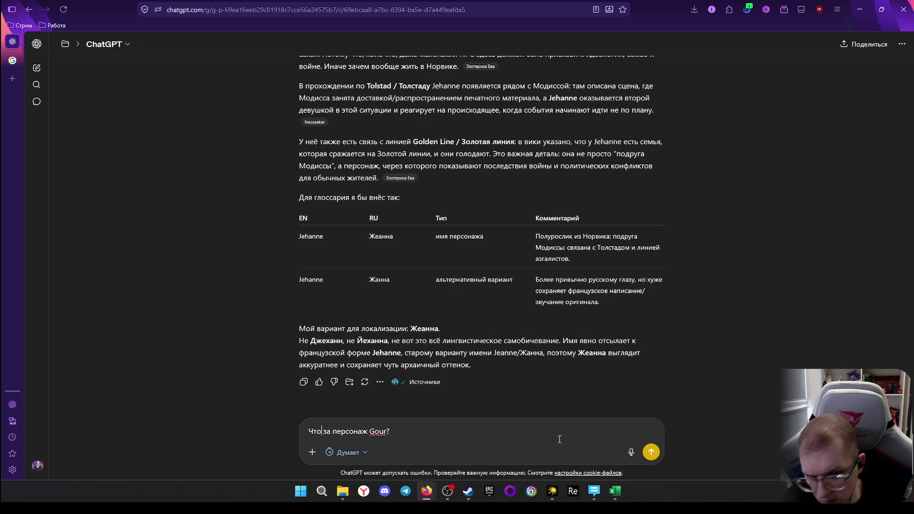
{"action": "left_click", "coordinate": [651, 453]}
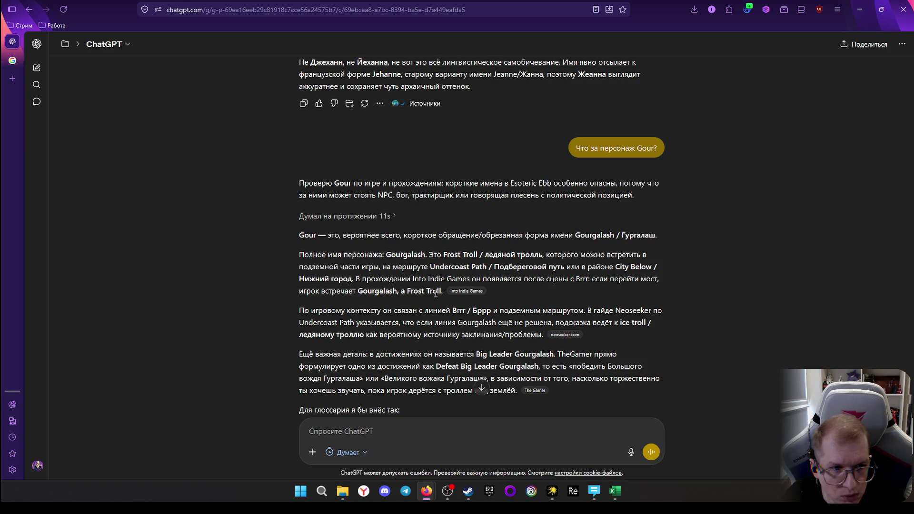
{"action": "scroll", "coordinate": [414, 314], "scroll_direction": "down", "scroll_amount": 2}
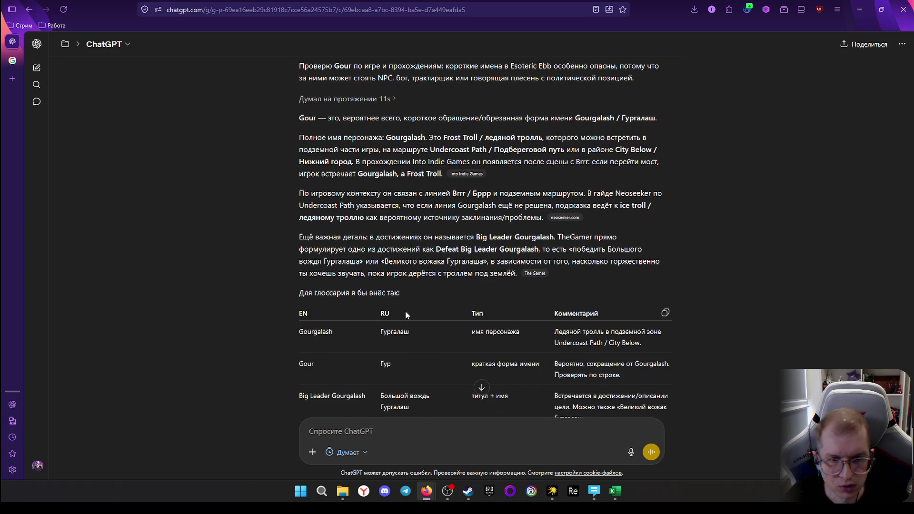
{"action": "scroll", "coordinate": [405, 311], "scroll_direction": "down", "scroll_amount": 1}
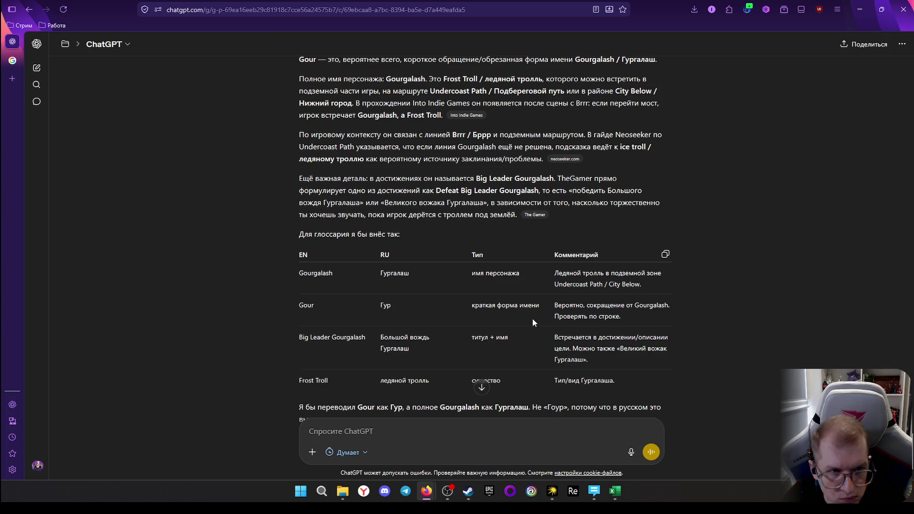
{"action": "scroll", "coordinate": [343, 285], "scroll_direction": "up", "scroll_amount": 3}
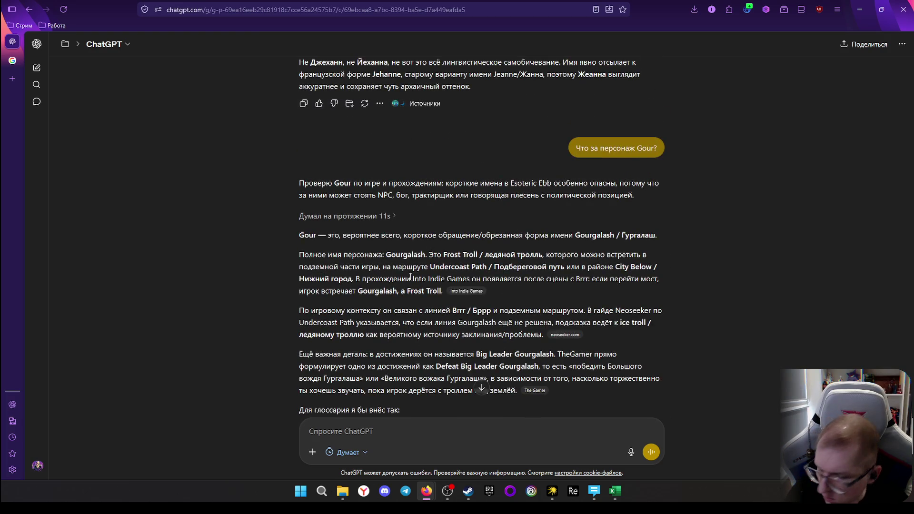
{"action": "key", "text": "alt+Tab"}
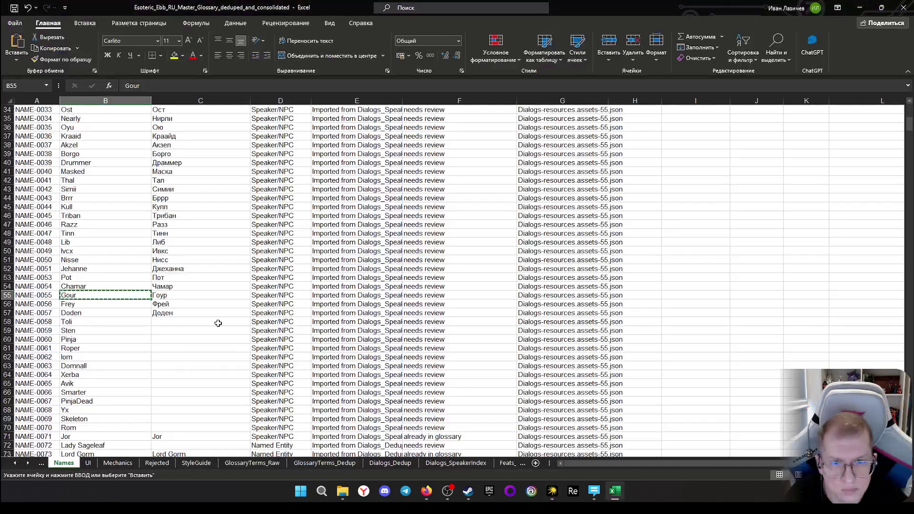
{"action": "left_click", "coordinate": [187, 322]}
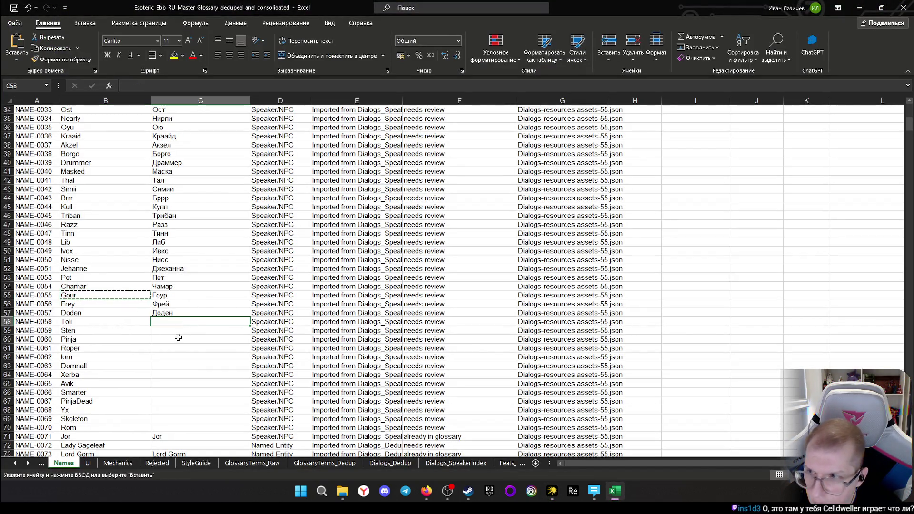
{"action": "scroll", "coordinate": [174, 332], "scroll_direction": "down", "scroll_amount": 2}
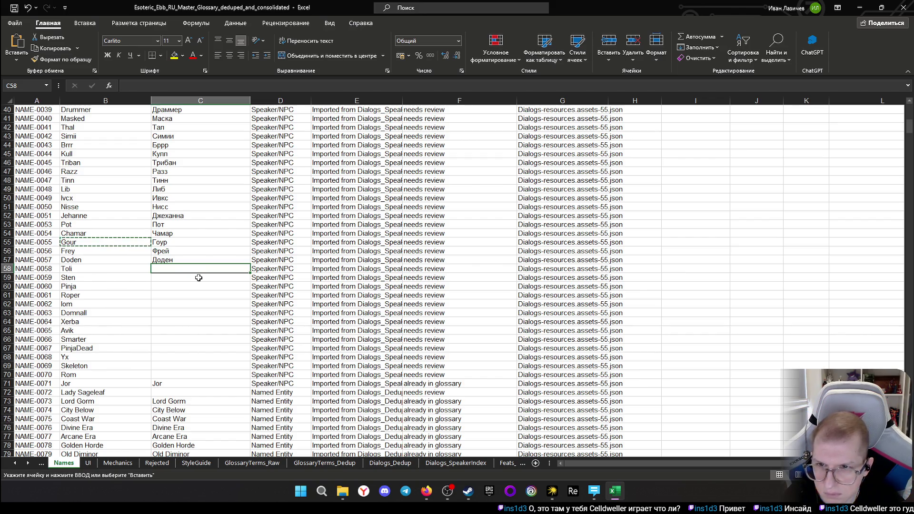
{"action": "scroll", "coordinate": [138, 301], "scroll_direction": "down", "scroll_amount": 3}
{"action": "scroll", "coordinate": [139, 307], "scroll_direction": "down", "scroll_amount": 4}
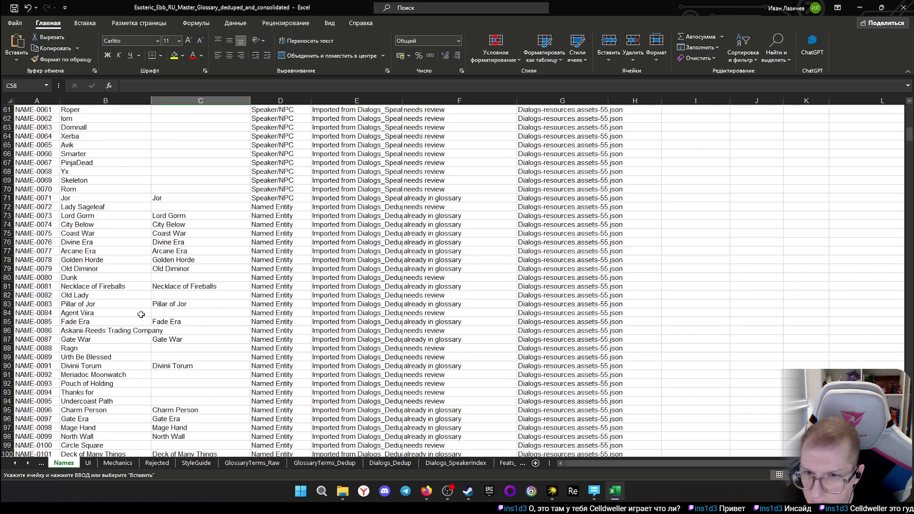
{"action": "scroll", "coordinate": [163, 304], "scroll_direction": "up", "scroll_amount": 5}
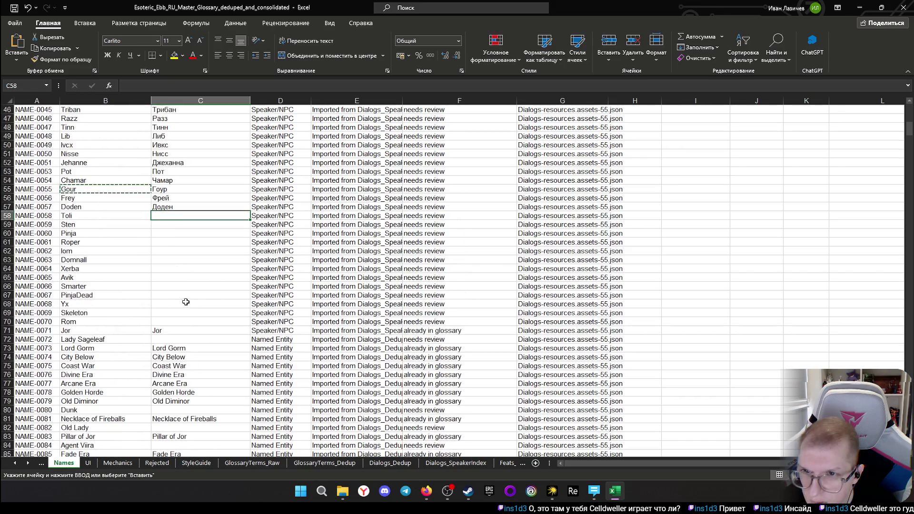
{"action": "scroll", "coordinate": [131, 271], "scroll_direction": "up", "scroll_amount": 2}
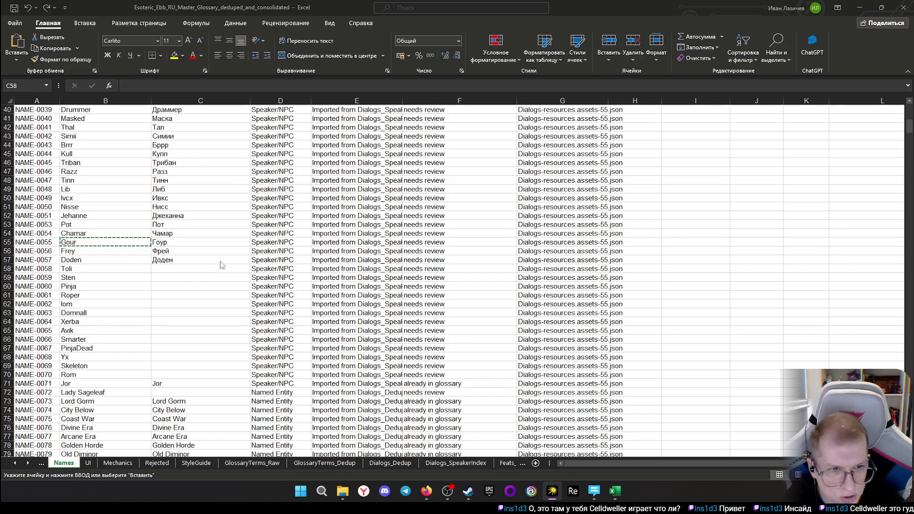
{"action": "key", "text": "alt+Tab"}
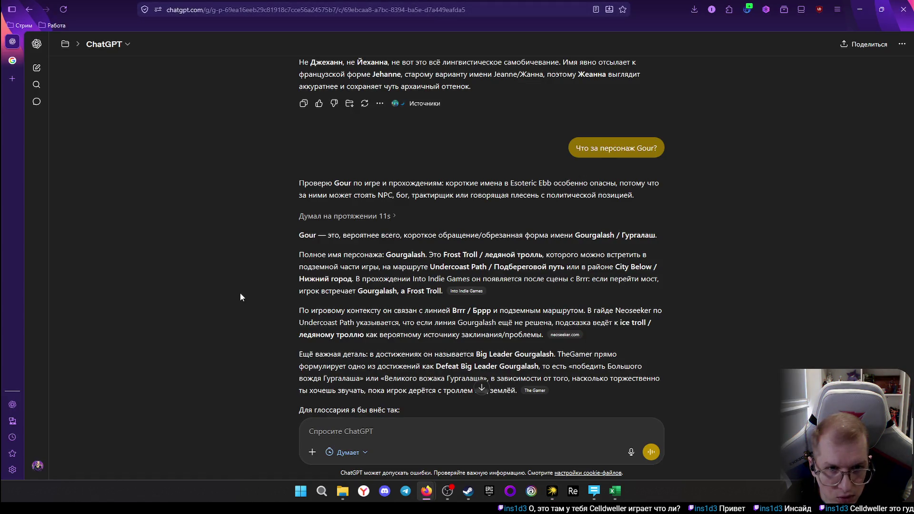
{"action": "key", "text": "alt+Tab"}
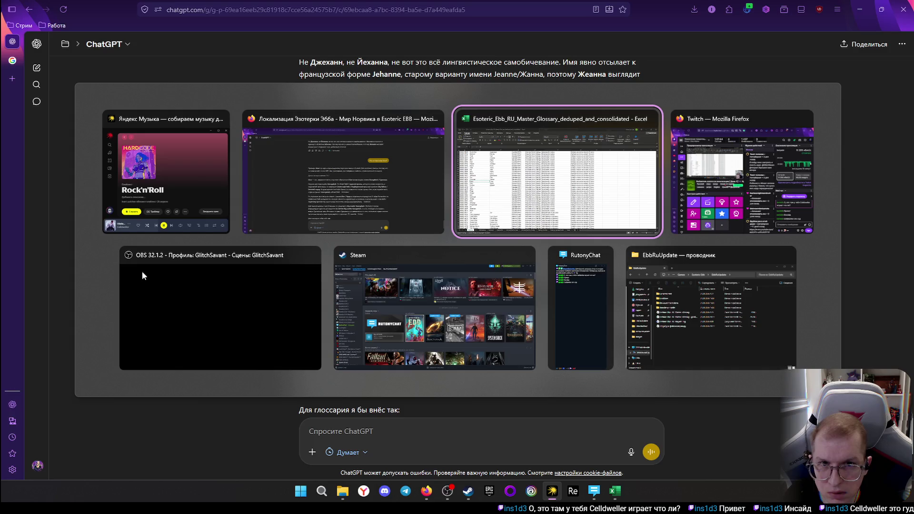
{"action": "left_click", "coordinate": [91, 100]}
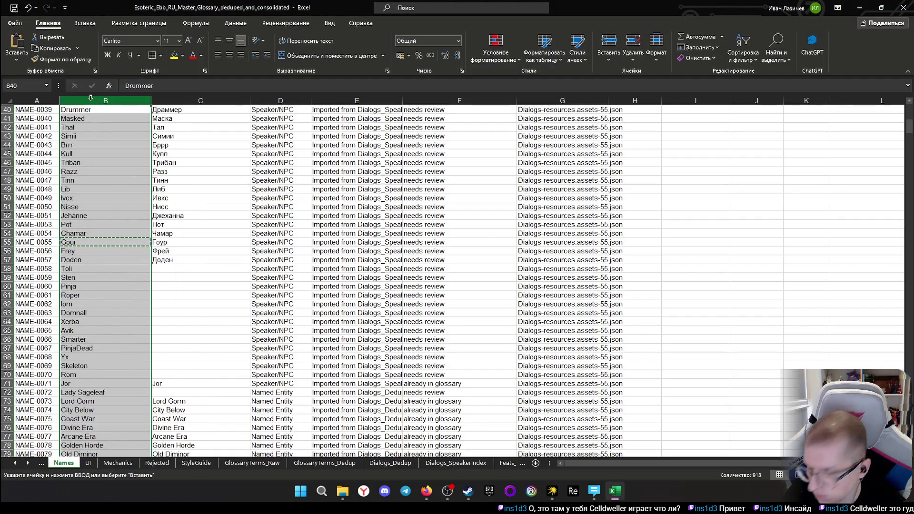
Search the Names sheet for Gourgalash (found at NAME-0336), then come back to the rows around Gour
{"action": "key", "text": "ctrl+f"}
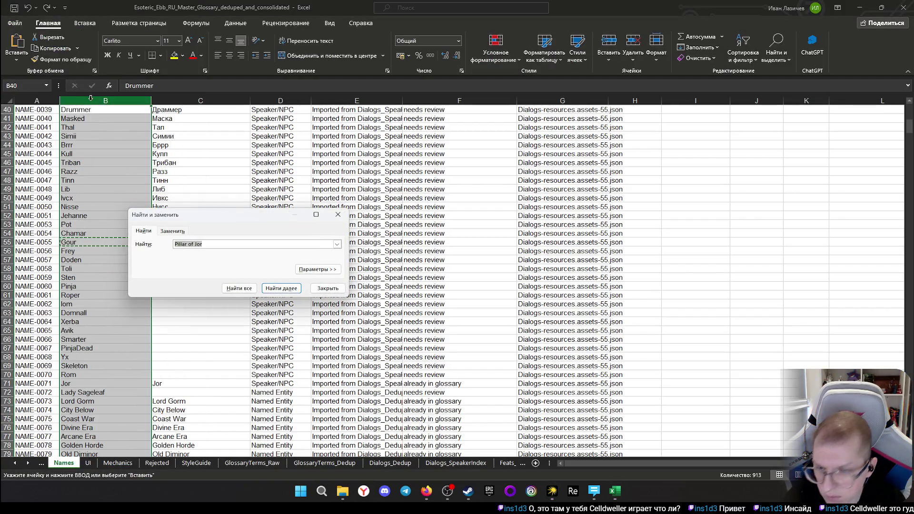
{"action": "type", "text": "Gour"}
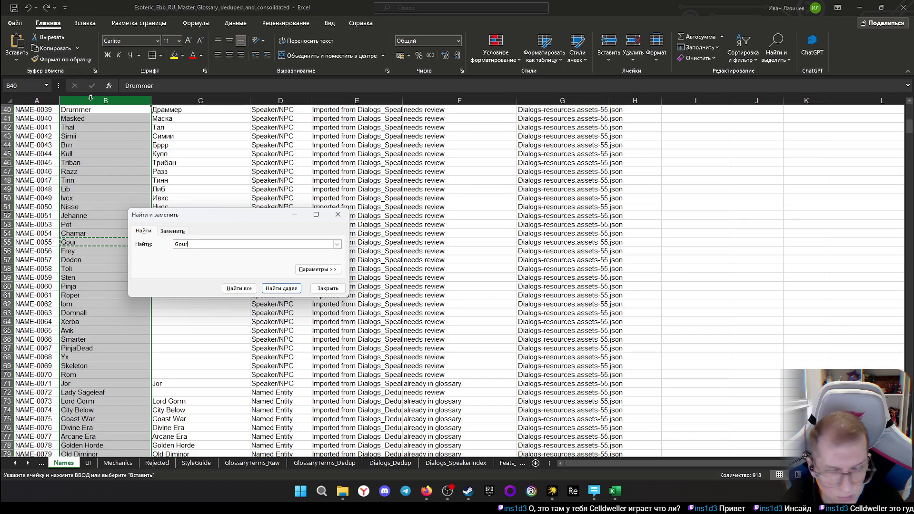
{"action": "type", "text": "go"}
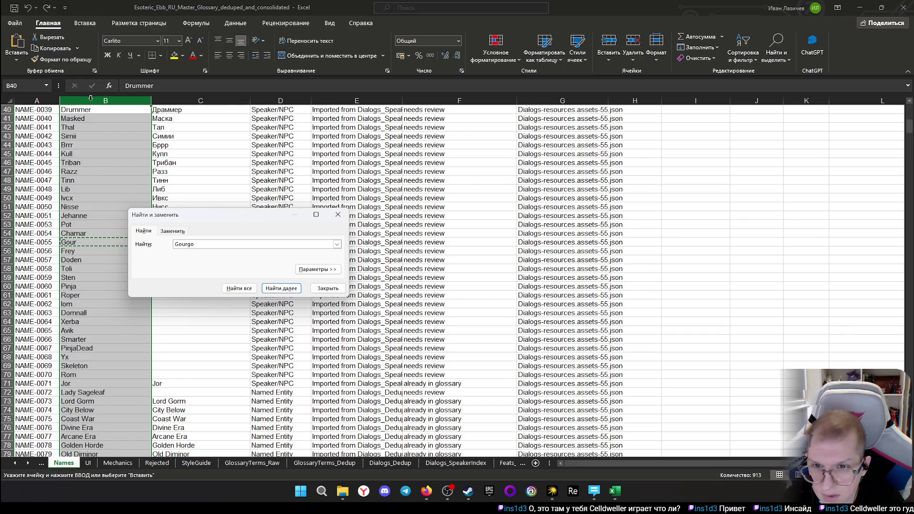
{"action": "key", "text": "BackSpace"}
{"action": "type", "text": "ala"}
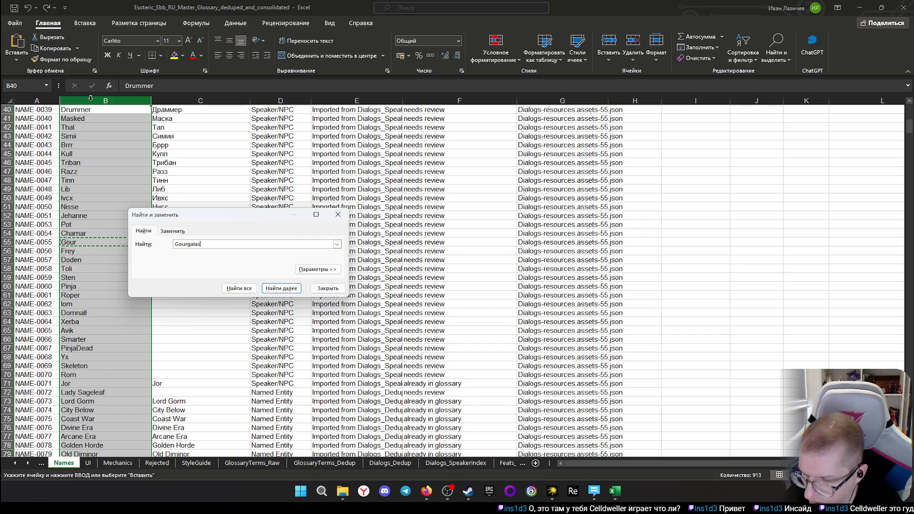
{"action": "type", "text": "sh"}
{"action": "key", "text": "Return"}
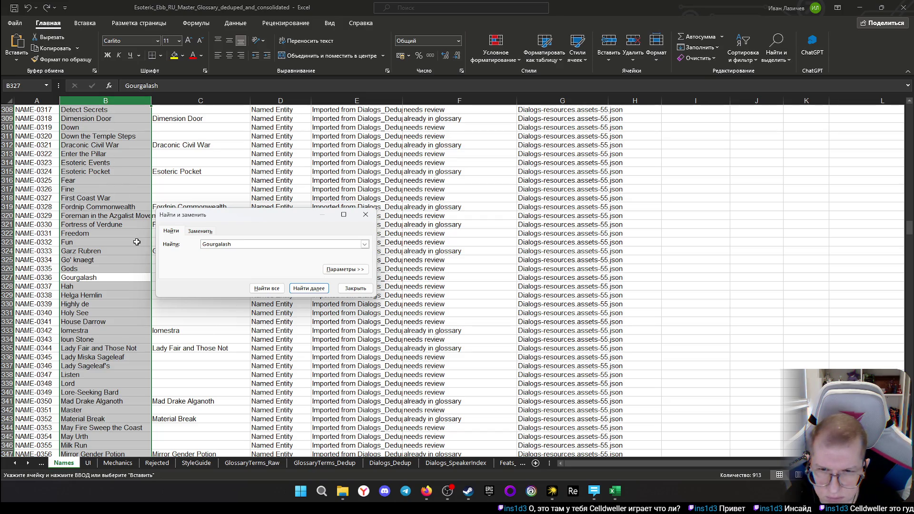
{"action": "left_click", "coordinate": [354, 288]}
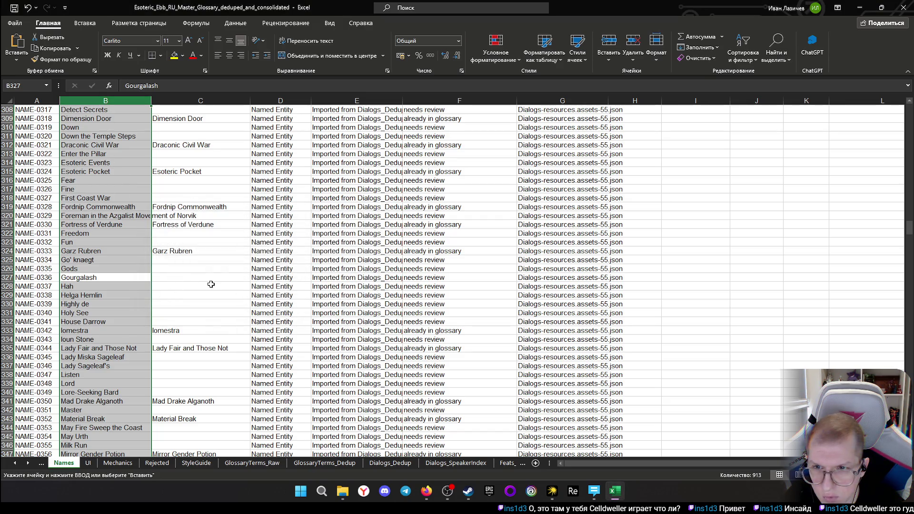
{"action": "scroll", "coordinate": [210, 284], "scroll_direction": "up", "scroll_amount": 8}
{"action": "scroll", "coordinate": [185, 278], "scroll_direction": "up", "scroll_amount": 2}
{"action": "scroll", "coordinate": [182, 276], "scroll_direction": "up", "scroll_amount": 9}
{"action": "scroll", "coordinate": [179, 274], "scroll_direction": "up", "scroll_amount": 11}
{"action": "scroll", "coordinate": [179, 274], "scroll_direction": "up", "scroll_amount": 9}
{"action": "scroll", "coordinate": [179, 273], "scroll_direction": "up", "scroll_amount": 9}
{"action": "scroll", "coordinate": [179, 274], "scroll_direction": "up", "scroll_amount": 9}
{"action": "scroll", "coordinate": [179, 273], "scroll_direction": "up", "scroll_amount": 9}
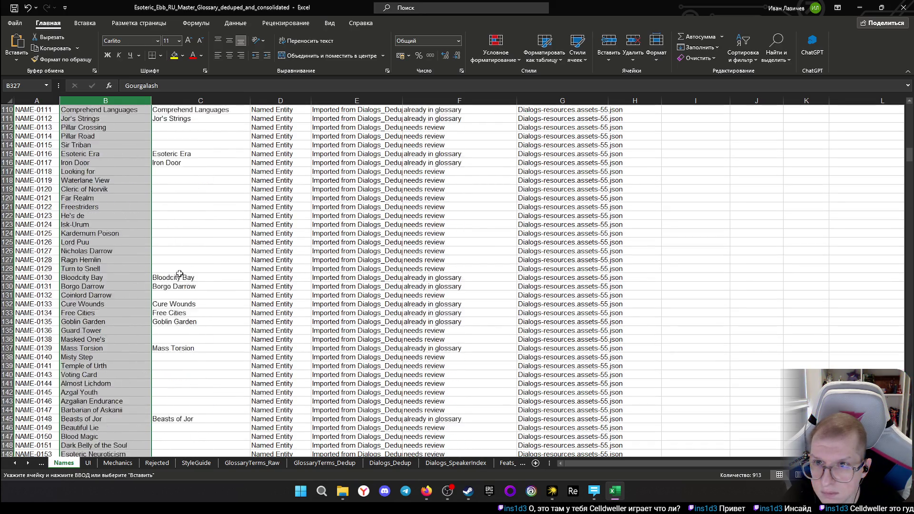
{"action": "scroll", "coordinate": [179, 273], "scroll_direction": "up", "scroll_amount": 4}
{"action": "scroll", "coordinate": [500, 272], "scroll_direction": "up", "scroll_amount": 5}
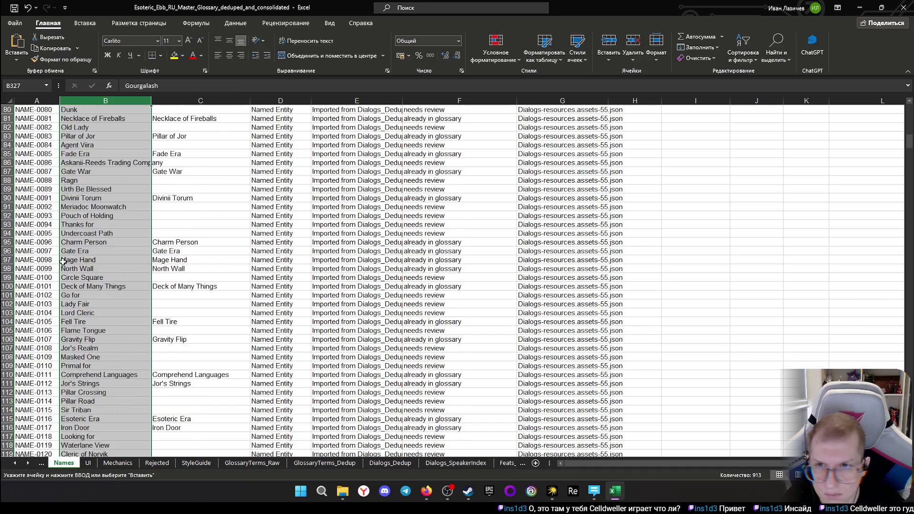
{"action": "scroll", "coordinate": [235, 235], "scroll_direction": "up", "scroll_amount": 7}
{"action": "scroll", "coordinate": [189, 230], "scroll_direction": "up", "scroll_amount": 8}
{"action": "scroll", "coordinate": [212, 252], "scroll_direction": "up", "scroll_amount": 1}
{"action": "left_click", "coordinate": [188, 295]}
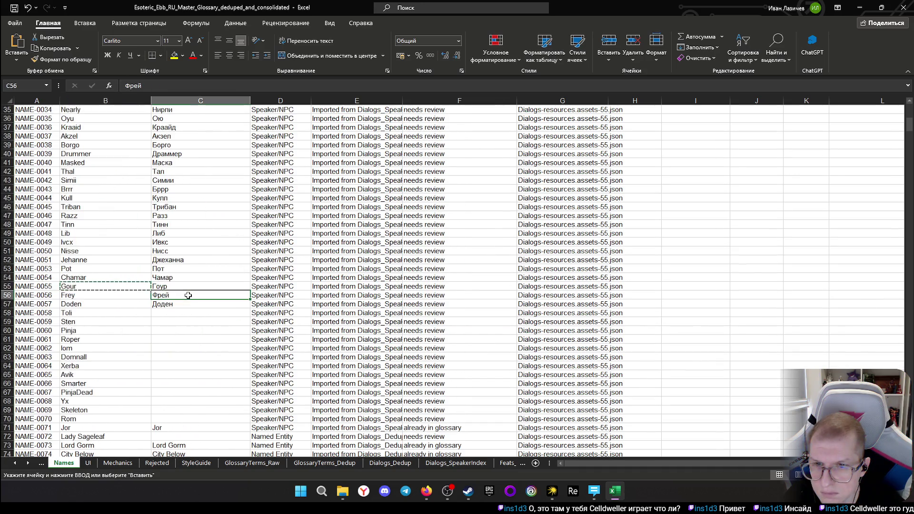
Correct Gour's translation in C55 from Гоур to Гур
{"action": "left_click", "coordinate": [184, 286]}
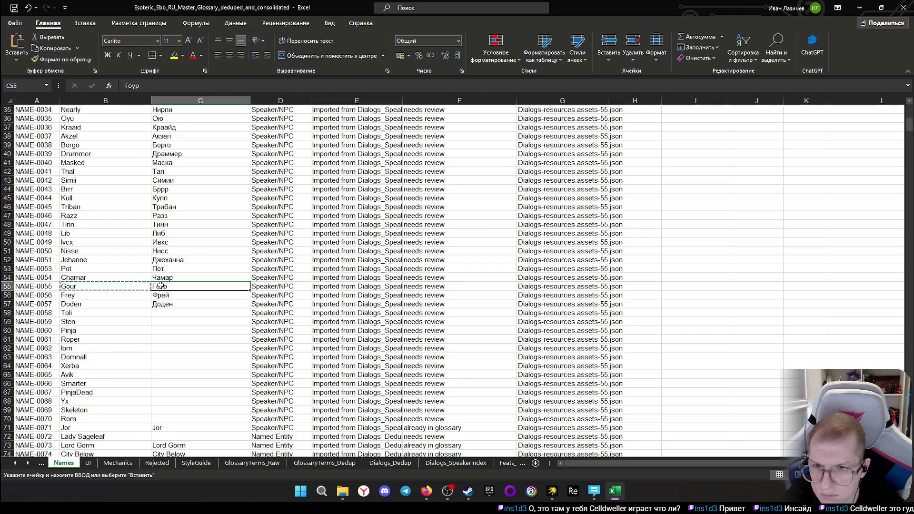
{"action": "double_click", "coordinate": [166, 288]}
{"action": "key", "text": "BackSpace"}
{"action": "type", "text": "е"}
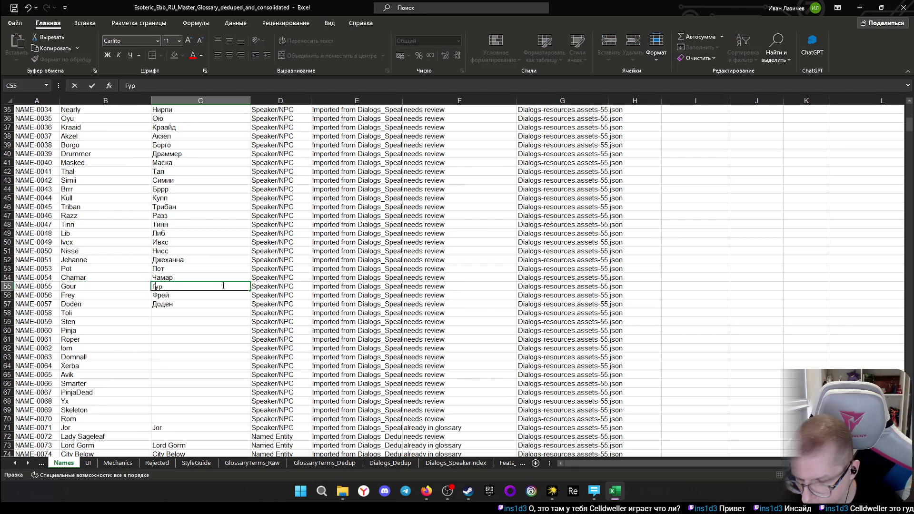
{"action": "key", "text": "BackSpace"}
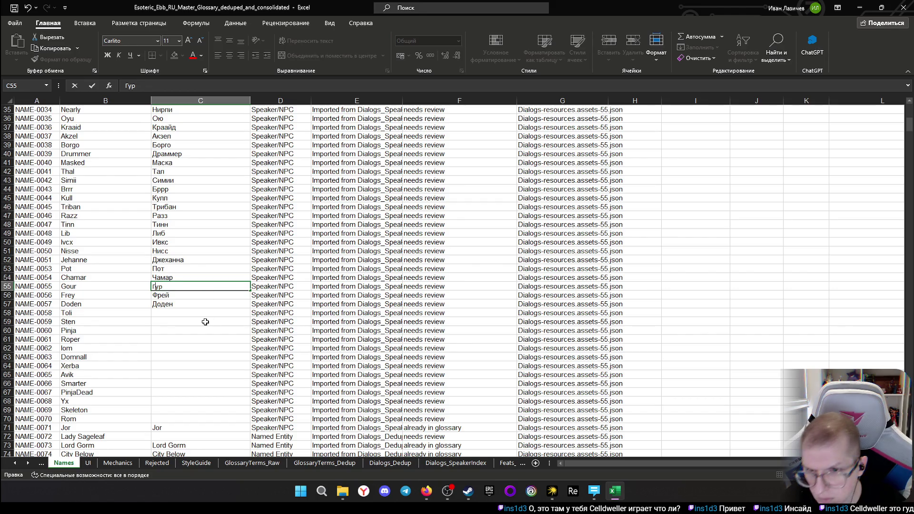
Enter Толи and Стен as translations for Toli and Sten
{"action": "left_click", "coordinate": [184, 321]}
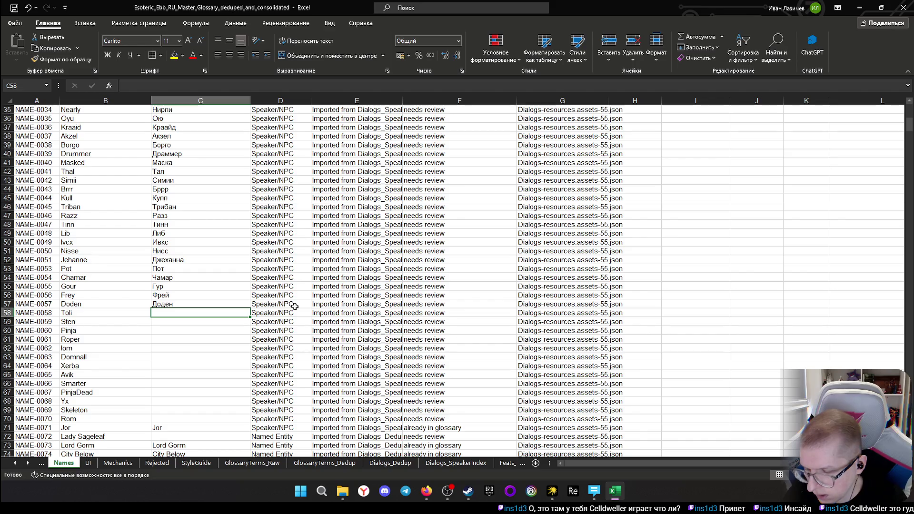
{"action": "type", "text": "N"}
{"action": "key", "text": "BackSpace"}
{"action": "type", "text": "оли"}
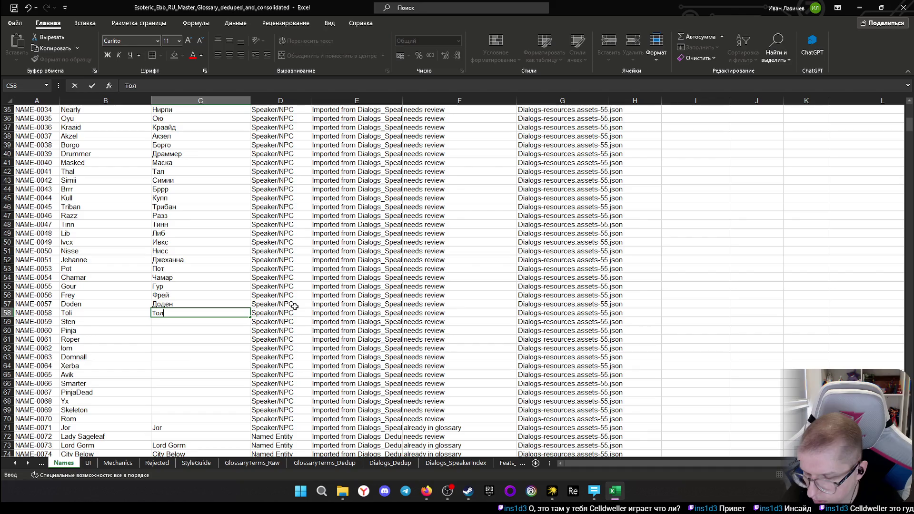
{"action": "scroll", "coordinate": [235, 327], "scroll_direction": "down", "scroll_amount": 1}
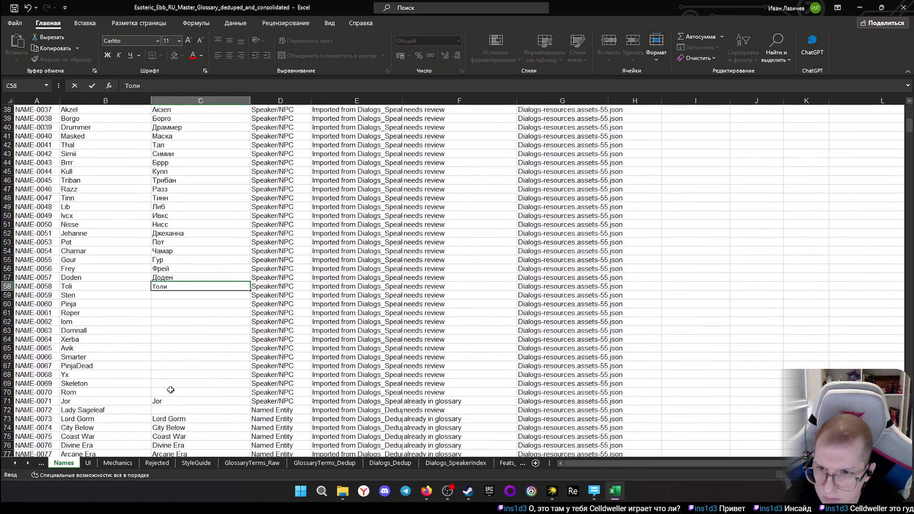
{"action": "key", "text": "Return"}
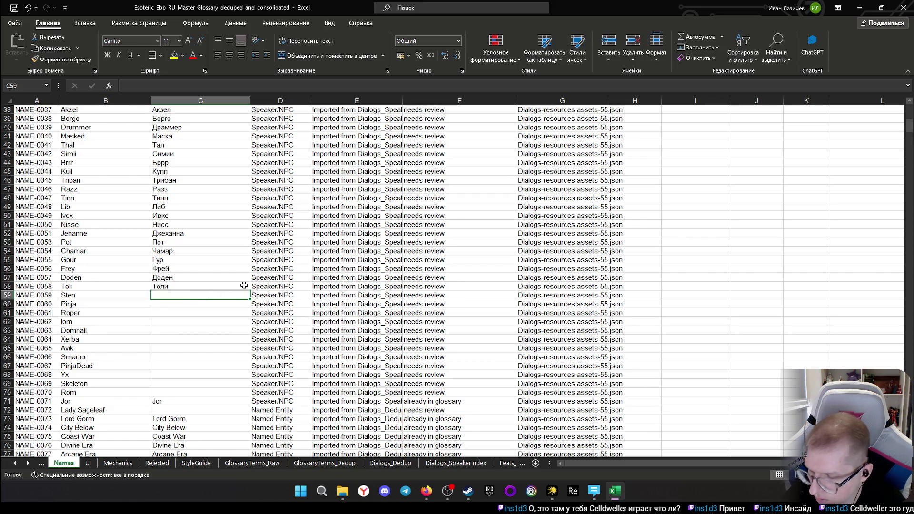
{"action": "type", "text": "с"}
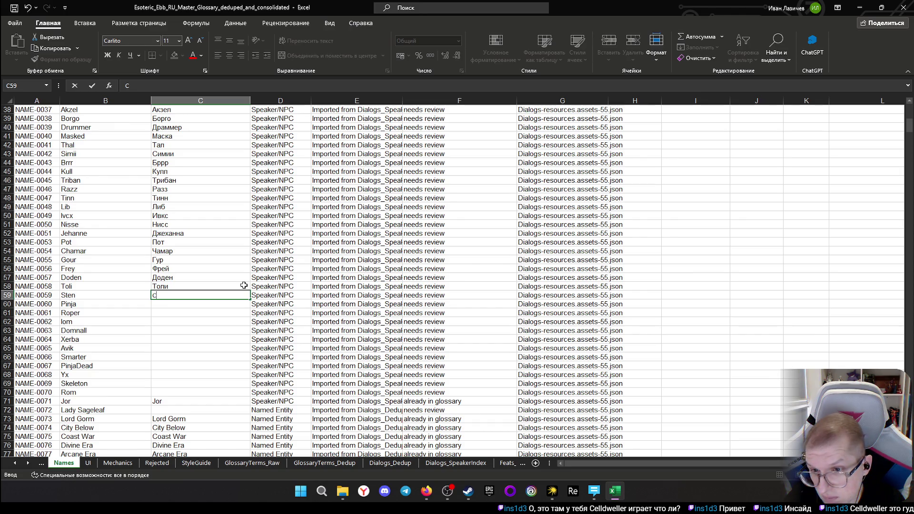
{"action": "key", "text": "BackSpace"}
{"action": "type", "text": "Стен"}
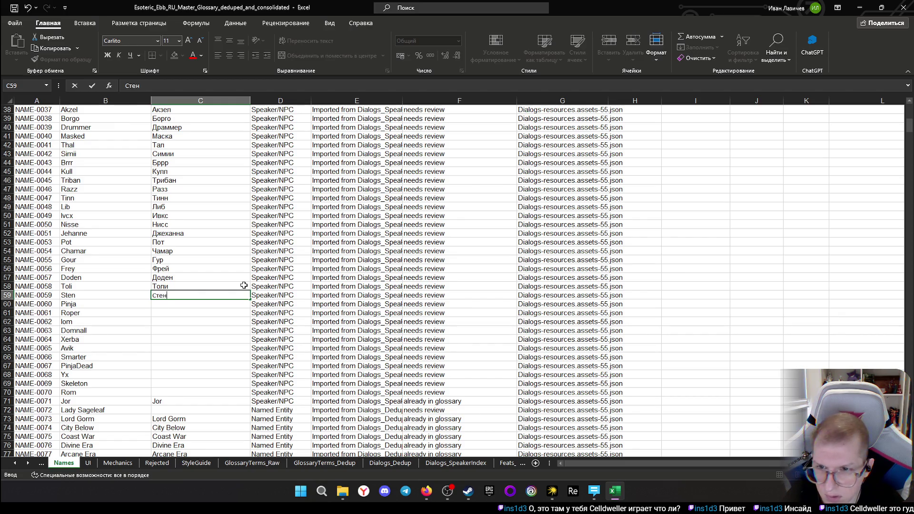
{"action": "key", "text": "Return"}
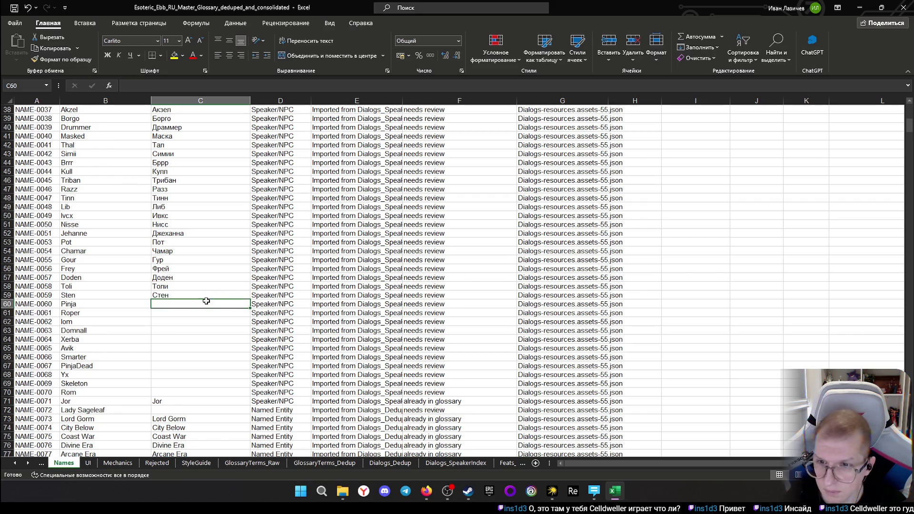
{"action": "scroll", "coordinate": [206, 301], "scroll_direction": "down", "scroll_amount": 1}
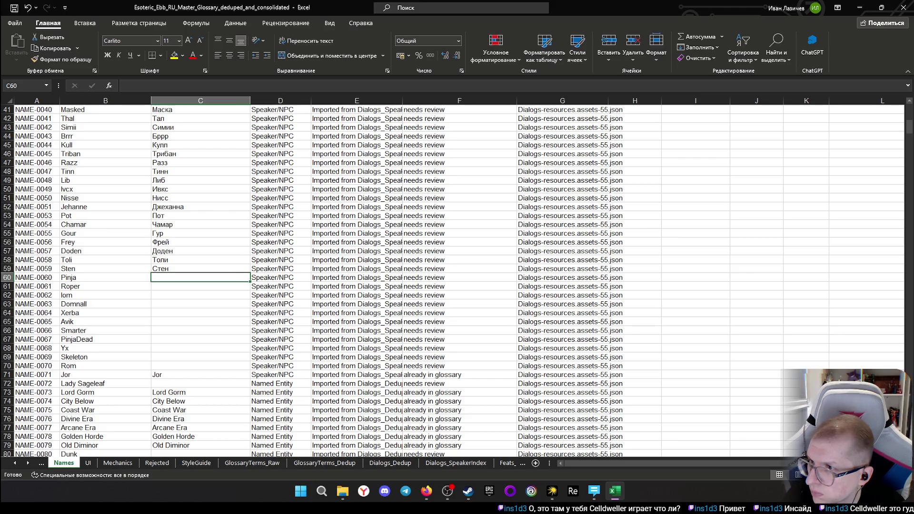
Enter Пинья and Ропер for Pinja and Roper, then check the next name Iom in row 62
{"action": "left_click", "coordinate": [190, 288]}
{"action": "left_click", "coordinate": [195, 271]}
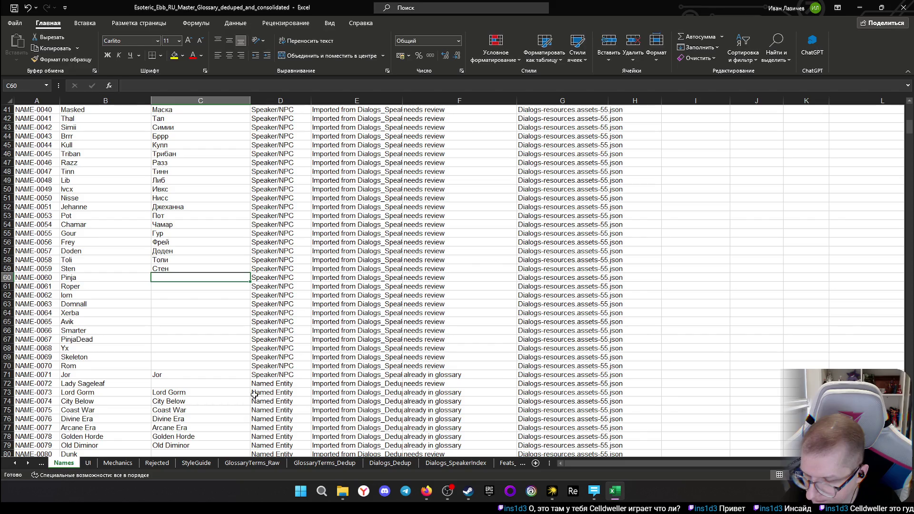
{"action": "type", "text": "Пин"}
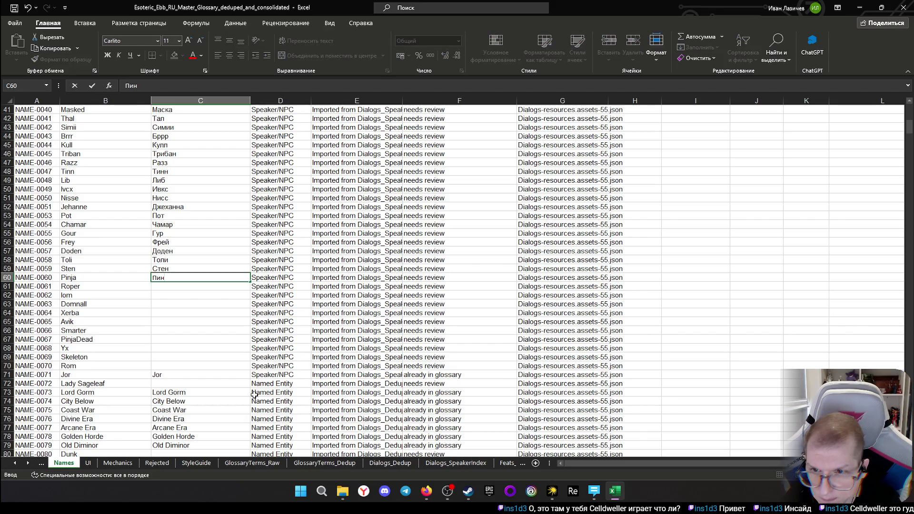
{"action": "type", "text": "ья"}
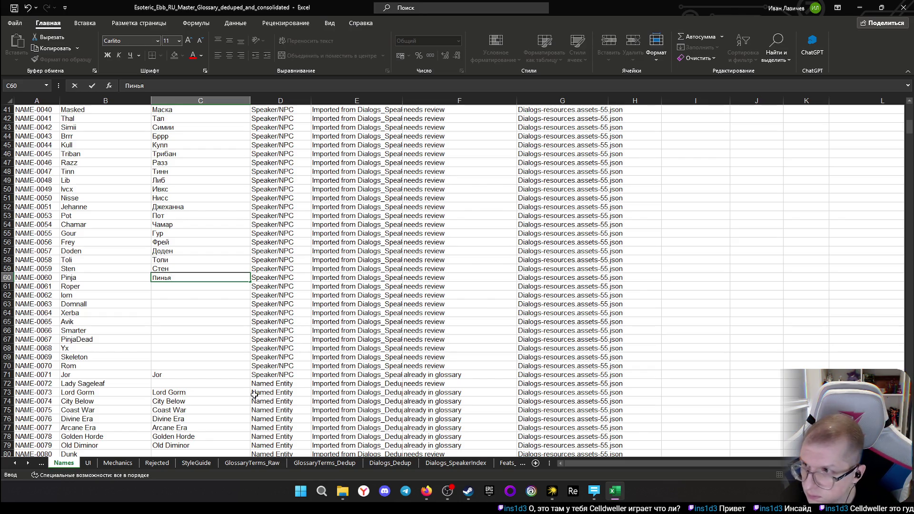
{"action": "key", "text": "Return"}
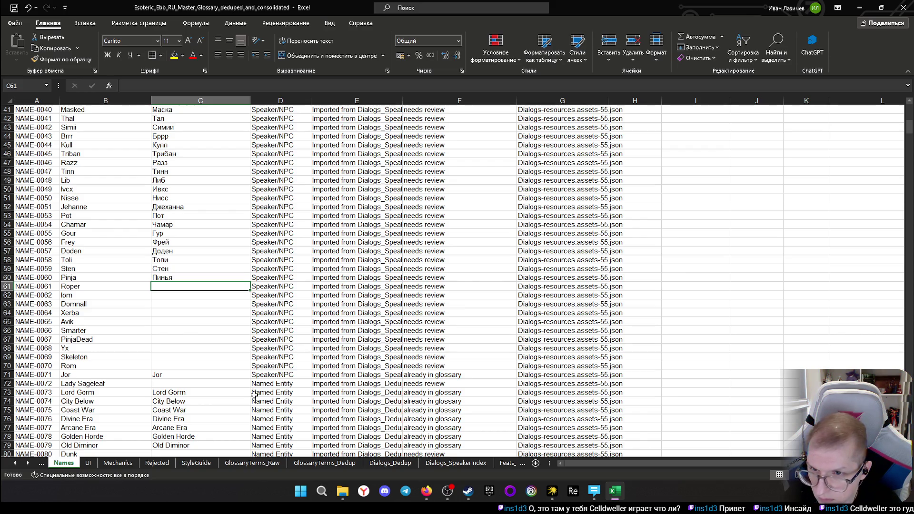
{"action": "type", "text": "Ролло"}
{"action": "key", "text": "BackSpace"}
{"action": "key", "text": "BackSpace"}
{"action": "key", "text": "BackSpace"}
{"action": "type", "text": "пер"}
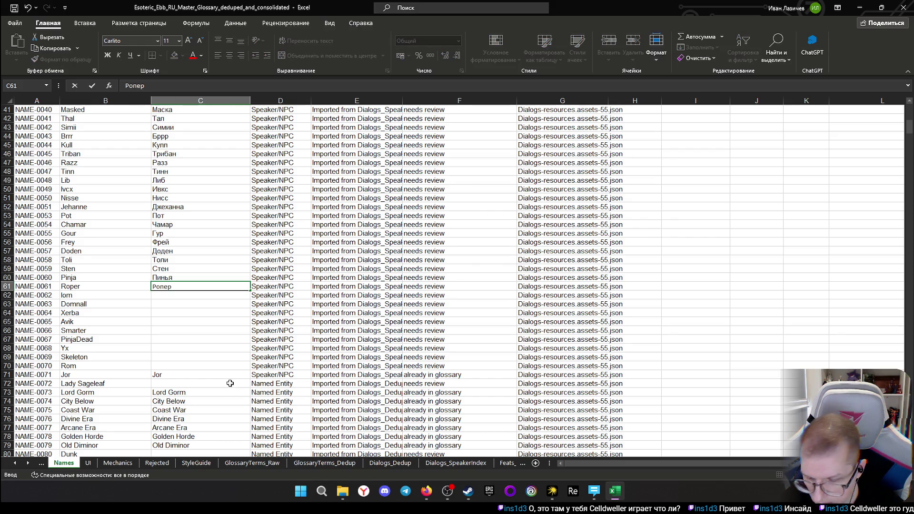
{"action": "key", "text": "Return"}
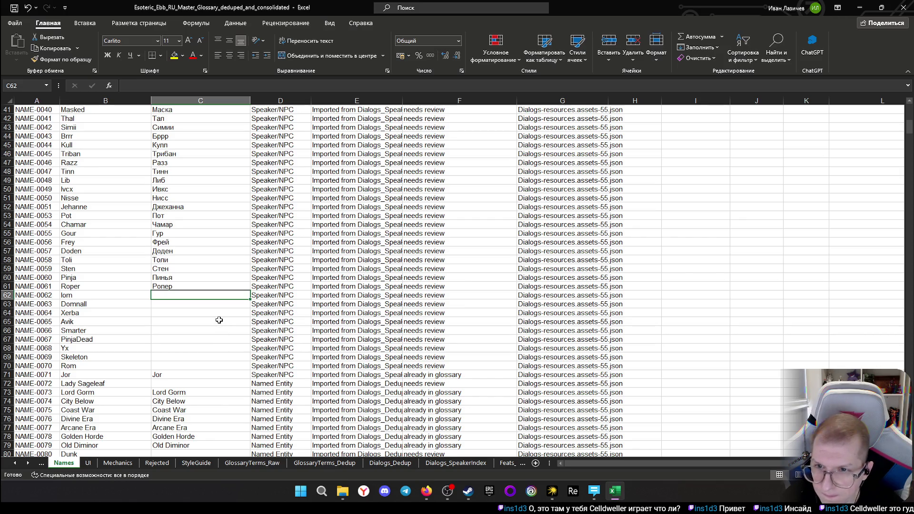
{"action": "left_click", "coordinate": [64, 296]}
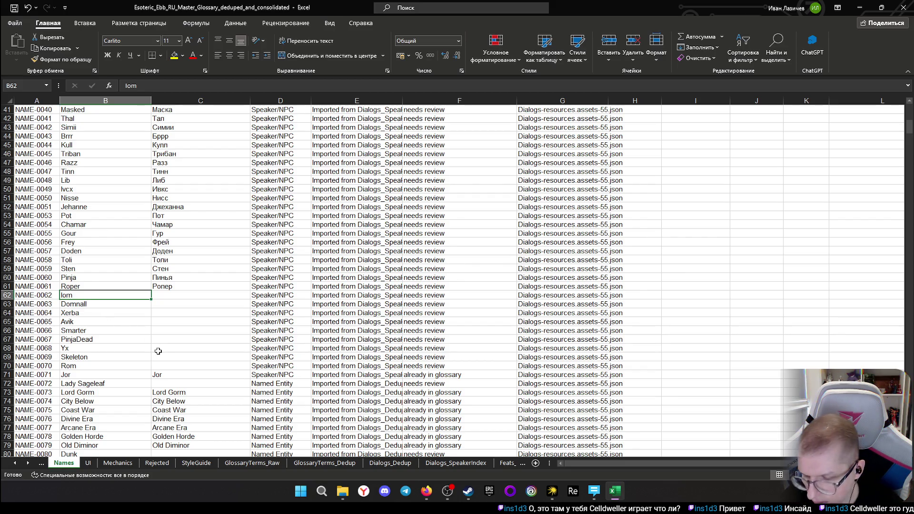
{"action": "left_click", "coordinate": [182, 294]}
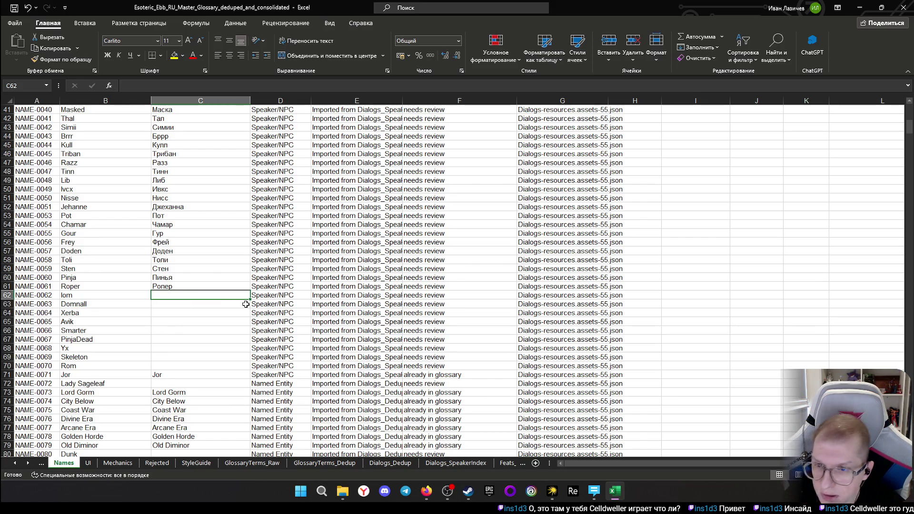
{"action": "key", "text": "alt+Tab"}
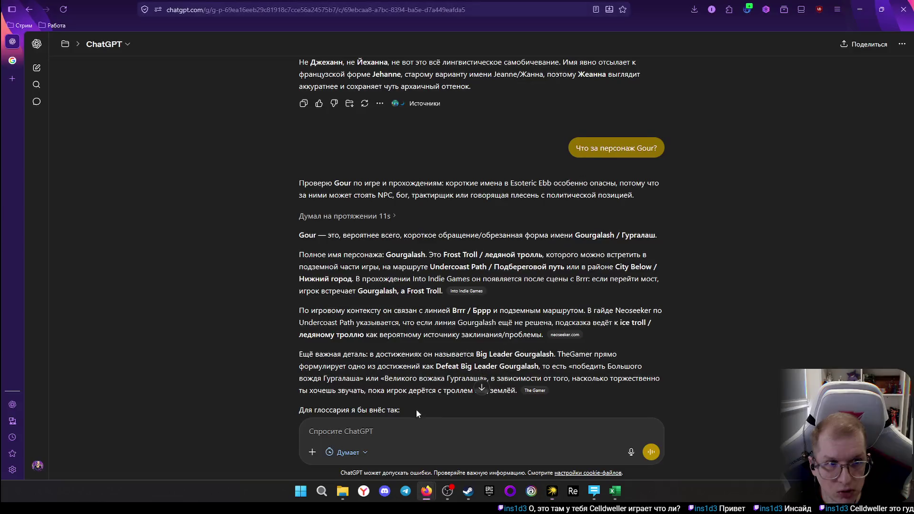
{"action": "type", "text": "Что за по"}
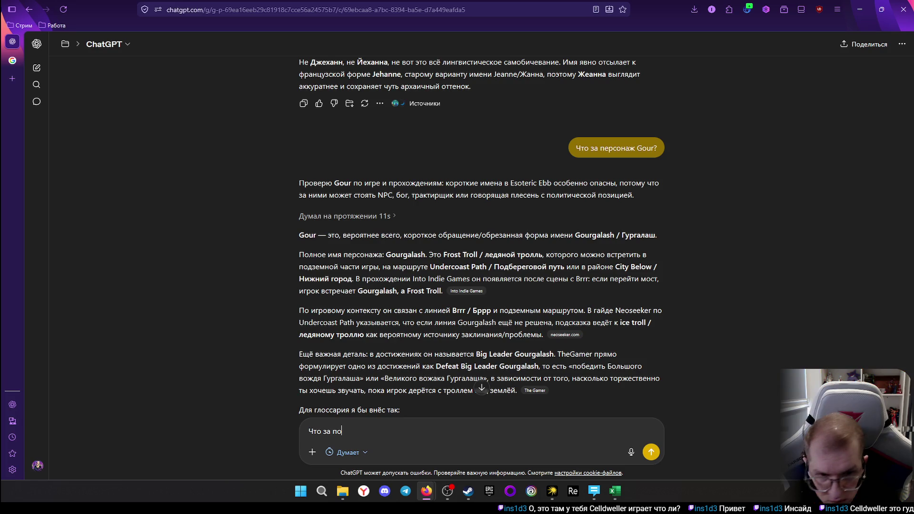
{"action": "type", "text": "р"}
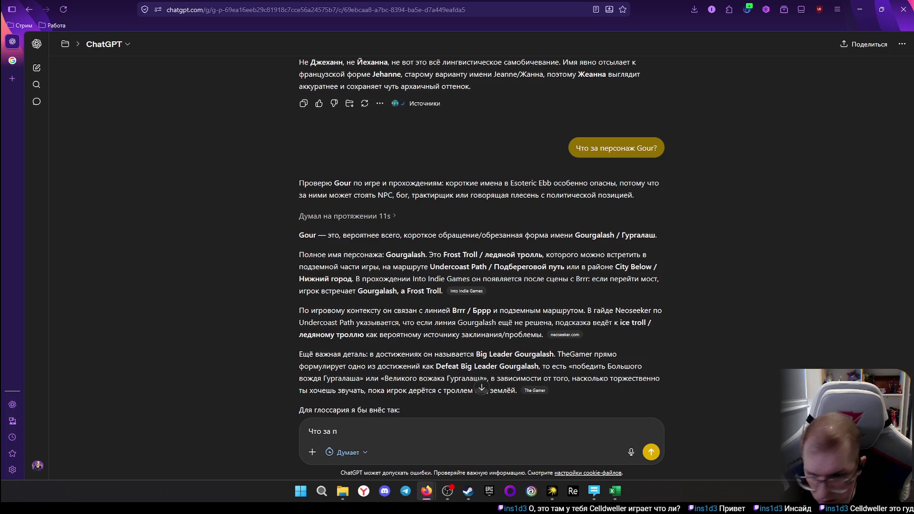
{"action": "type", "text": "сонаж"}
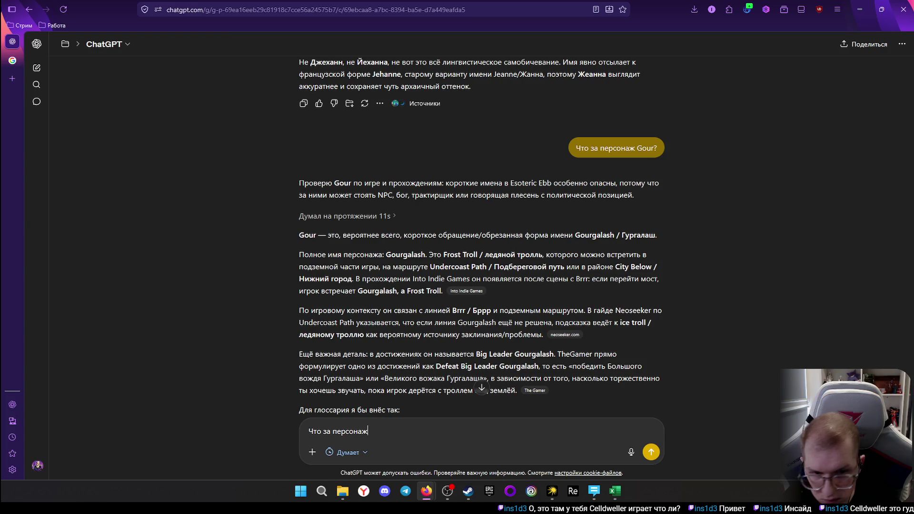
Ask ChatGPT who Iom is (likely short for Iomestra) and bring the Excel glossary back up
{"action": "key", "text": "ctrl+v"}
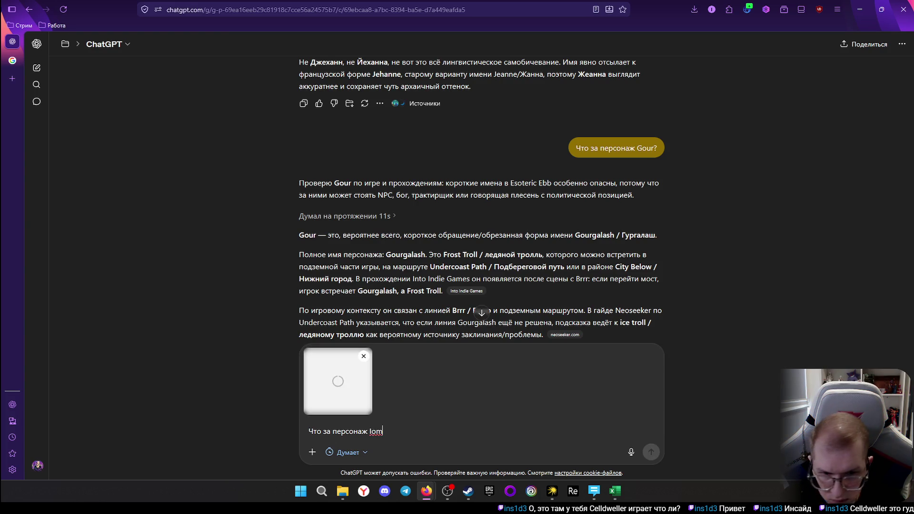
{"action": "type", "text": "lom?"}
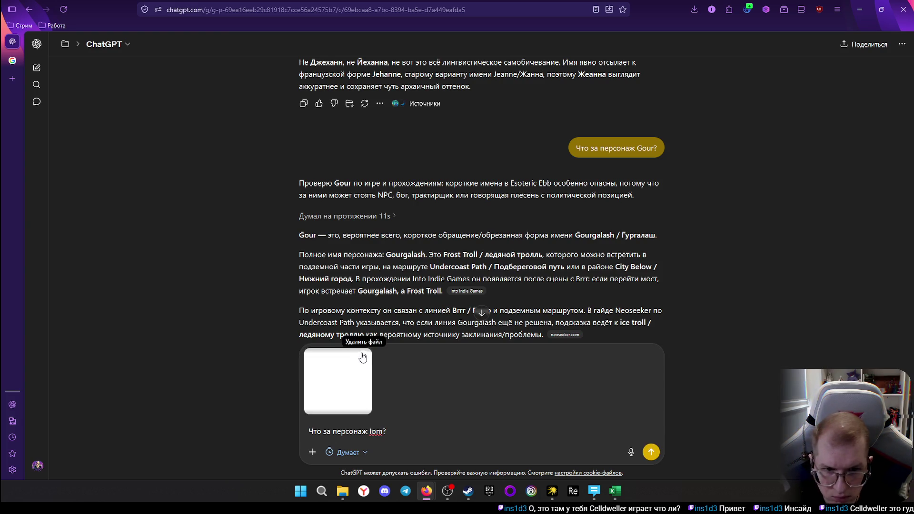
{"action": "left_click", "coordinate": [363, 355]}
{"action": "left_click", "coordinate": [651, 452]}
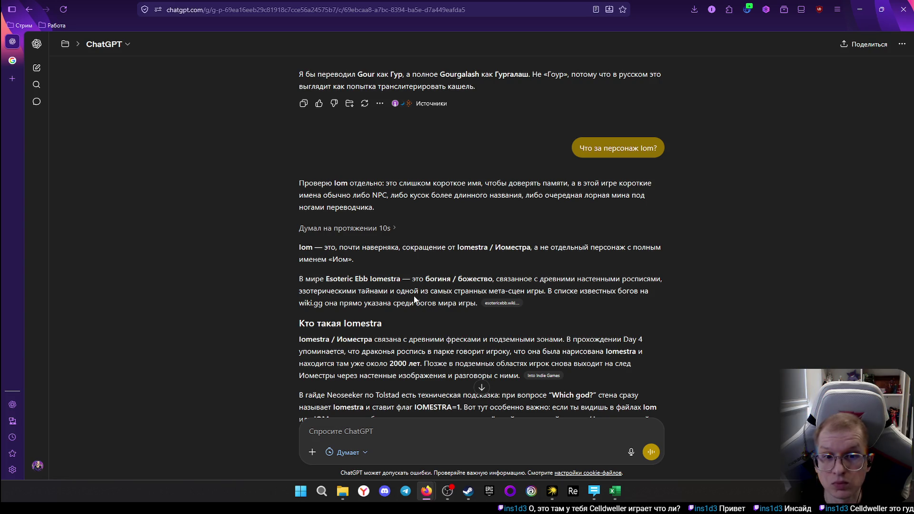
{"action": "scroll", "coordinate": [422, 295], "scroll_direction": "down", "scroll_amount": 1}
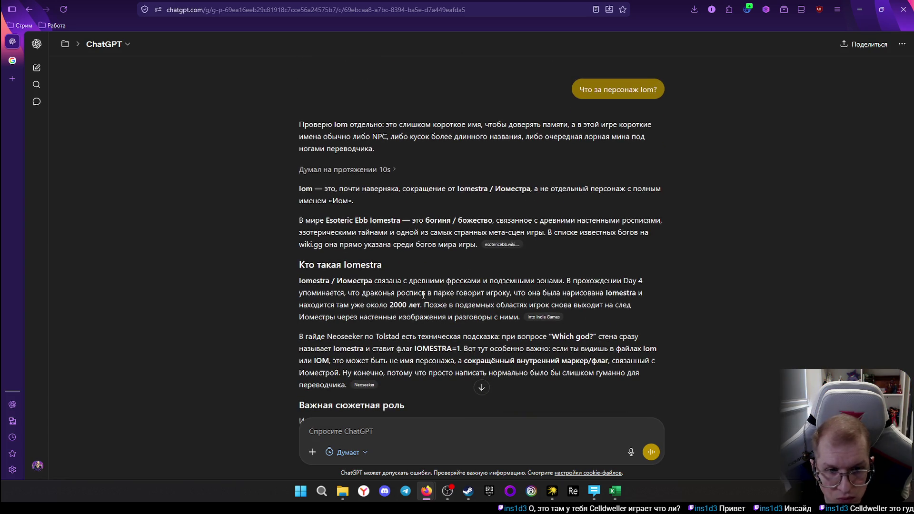
{"action": "scroll", "coordinate": [379, 279], "scroll_direction": "up", "scroll_amount": 1}
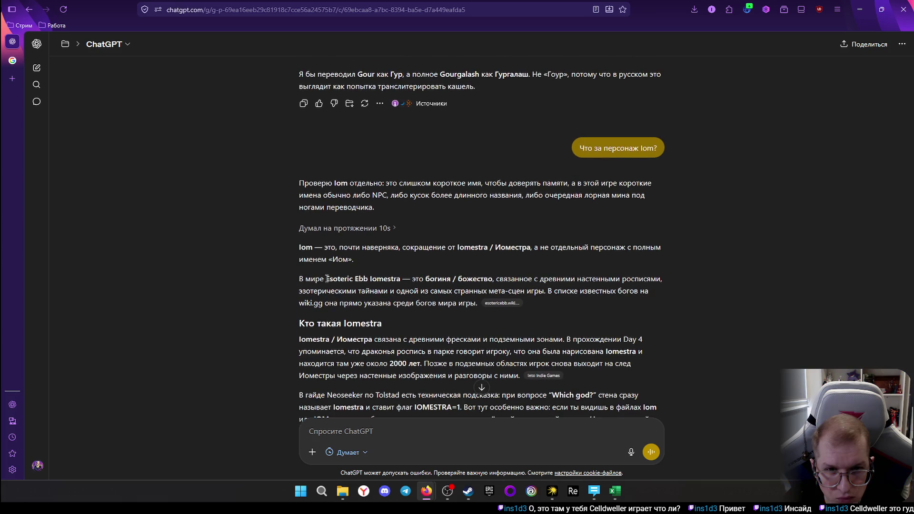
{"action": "scroll", "coordinate": [320, 278], "scroll_direction": "down", "scroll_amount": 3}
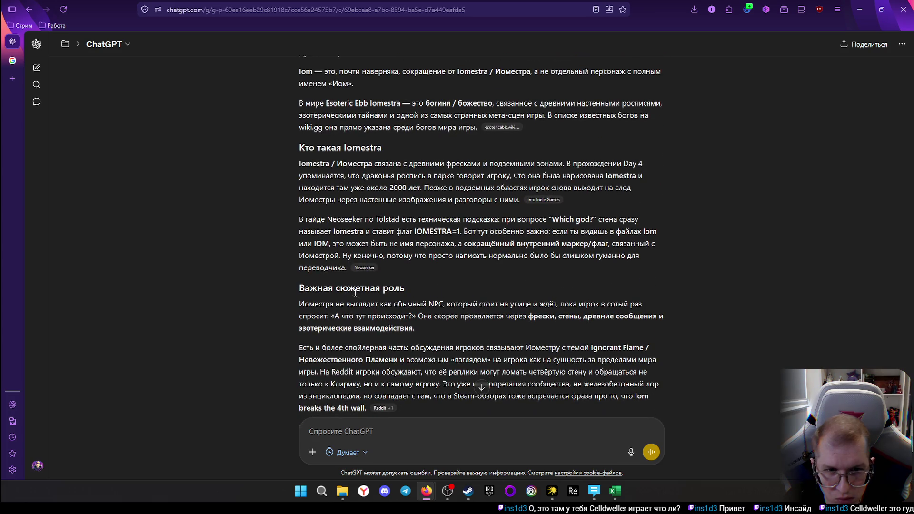
{"action": "scroll", "coordinate": [381, 297], "scroll_direction": "up", "scroll_amount": 3}
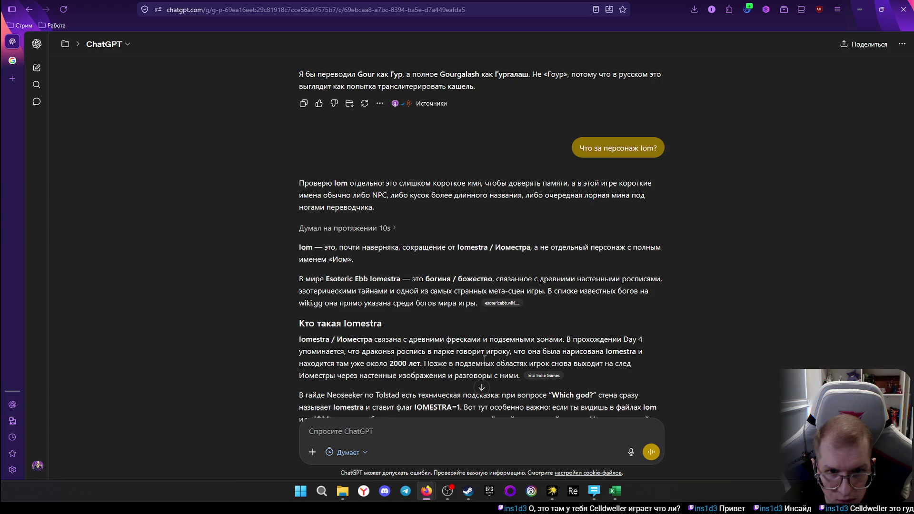
{"action": "left_click", "coordinate": [615, 493]}
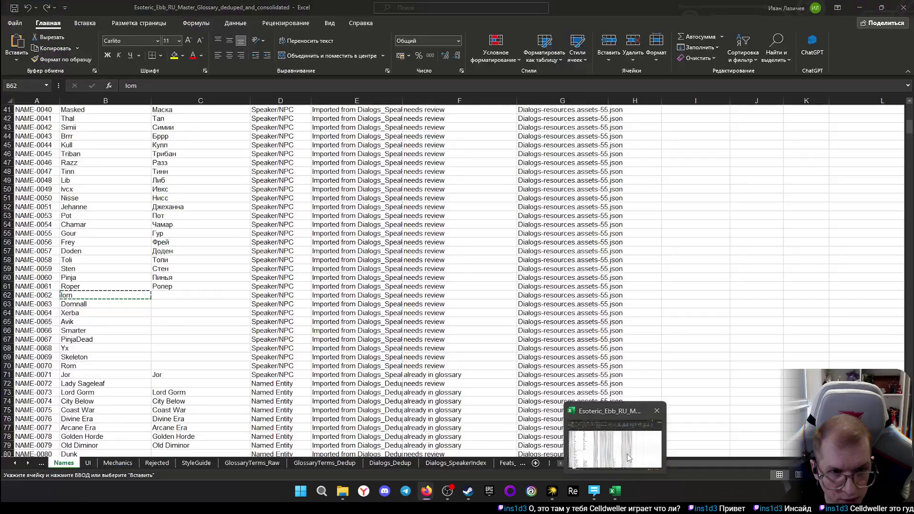
Enter Иом as Iom's translation in C62 and select the English names column for a search
{"action": "left_click", "coordinate": [168, 297]}
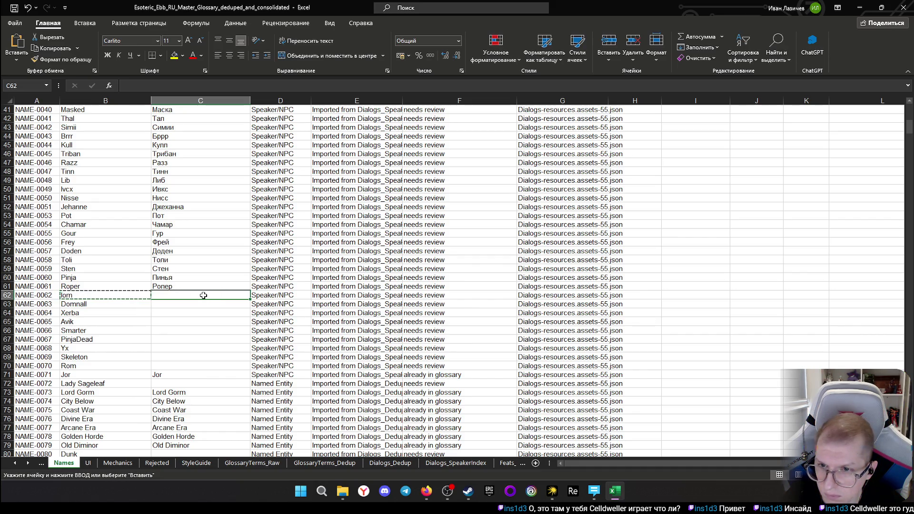
{"action": "type", "text": "Ио"}
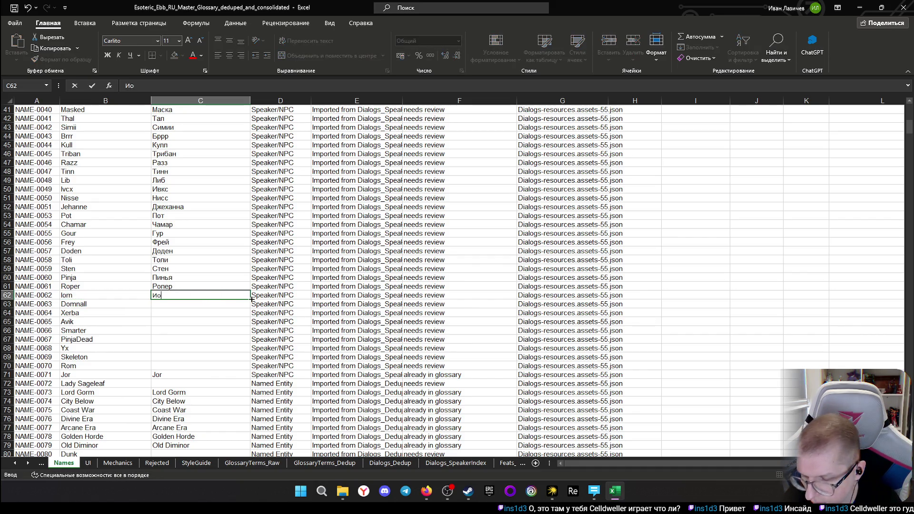
{"action": "type", "text": "м"}
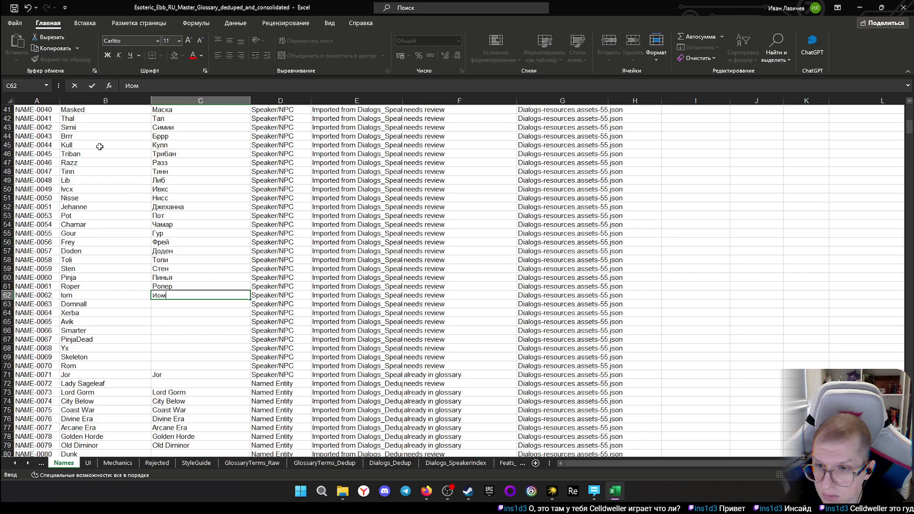
{"action": "left_click", "coordinate": [123, 101]}
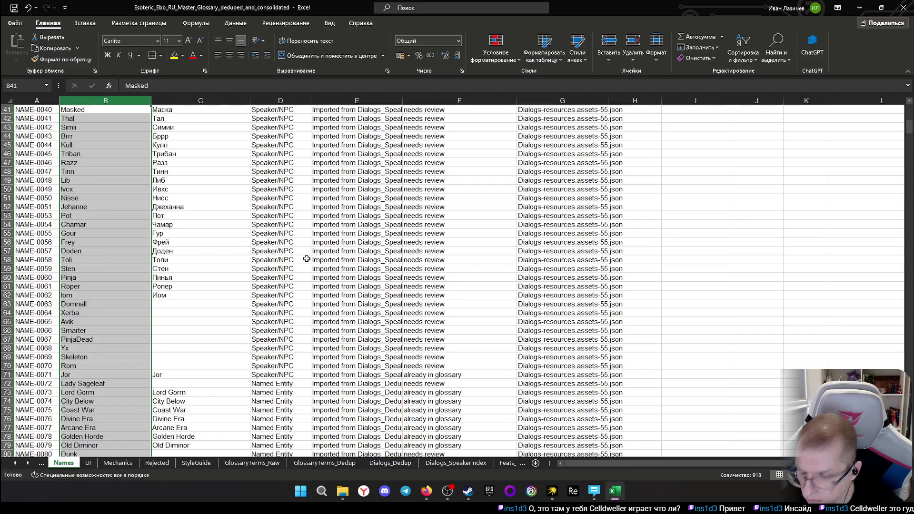
{"action": "key", "text": "alt+Tab"}
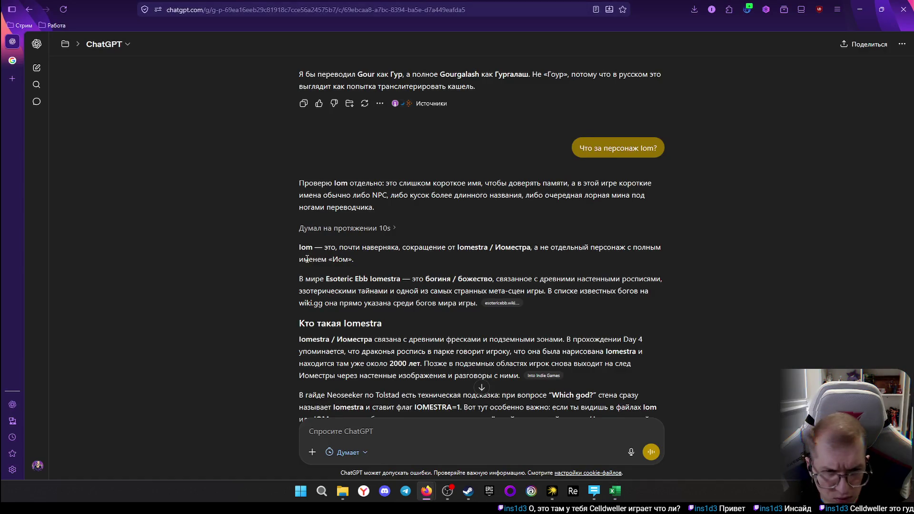
{"action": "key", "text": "alt+Tab"}
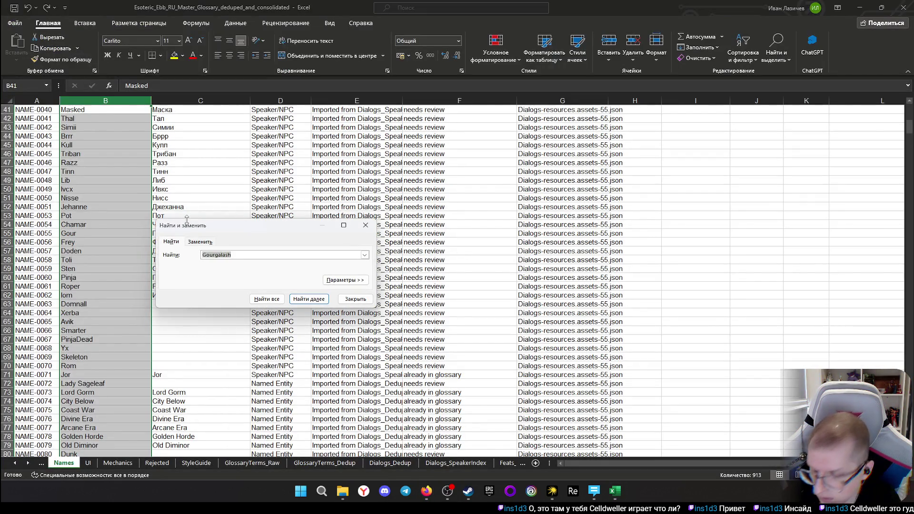
{"action": "type", "text": "lomestra"}
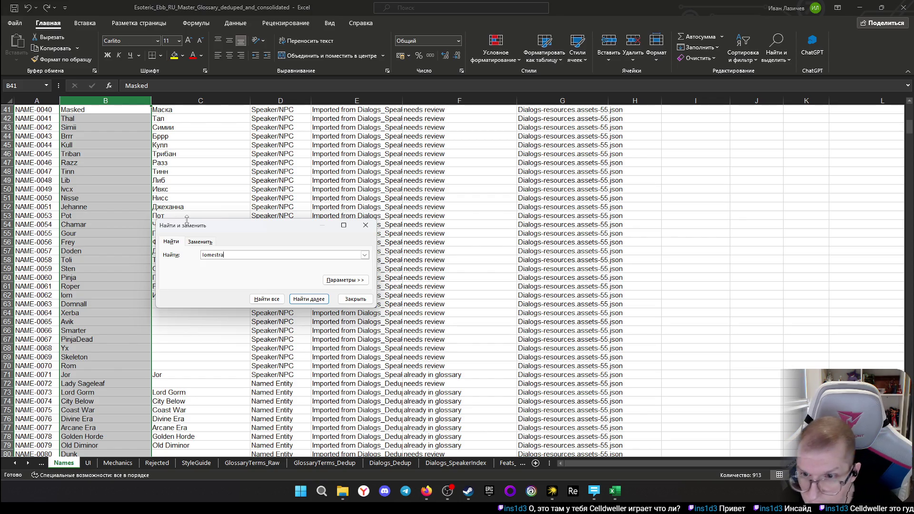
Find Iomestra at row 333 of the Names sheet, then return to Domnall's empty cell C63
{"action": "key", "text": "Return"}
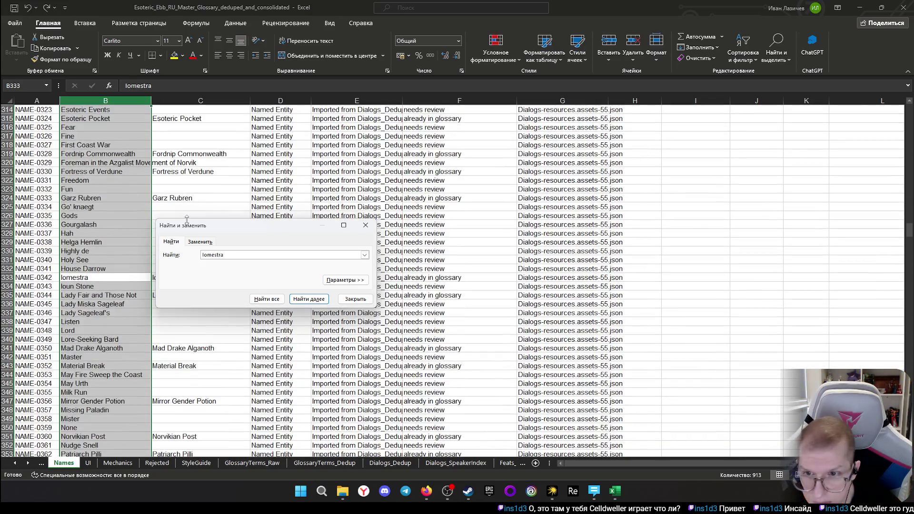
{"action": "left_click", "coordinate": [355, 299]}
{"action": "scroll", "coordinate": [164, 226], "scroll_direction": "up", "scroll_amount": 1}
{"action": "scroll", "coordinate": [163, 226], "scroll_direction": "up", "scroll_amount": 7}
{"action": "scroll", "coordinate": [164, 225], "scroll_direction": "up", "scroll_amount": 9}
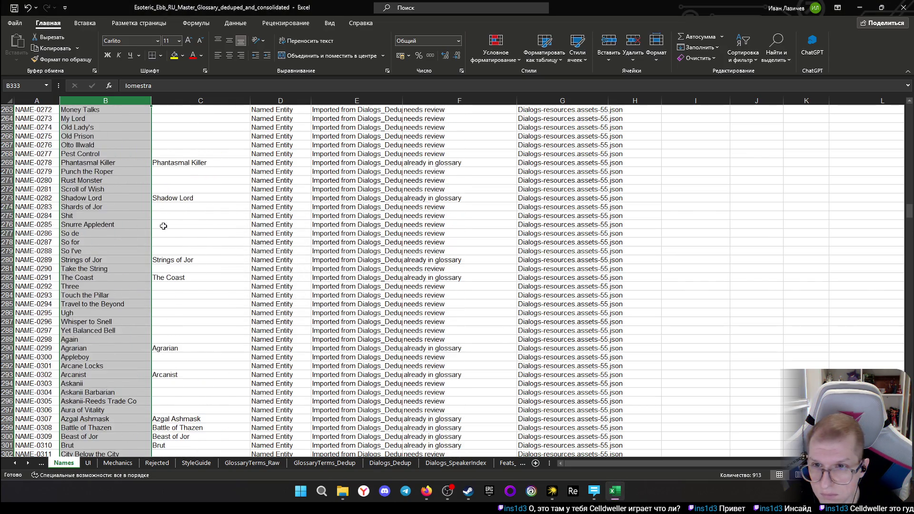
{"action": "scroll", "coordinate": [164, 226], "scroll_direction": "up", "scroll_amount": 8}
{"action": "scroll", "coordinate": [163, 226], "scroll_direction": "up", "scroll_amount": 5}
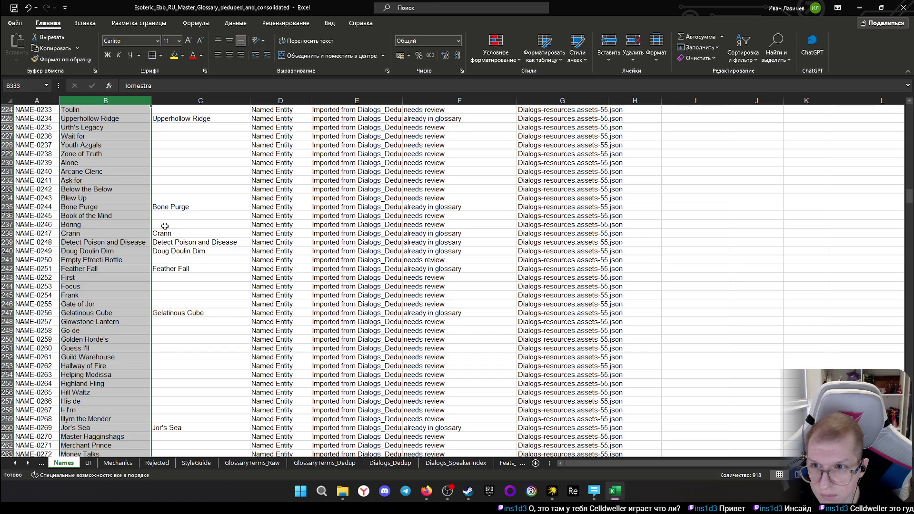
{"action": "scroll", "coordinate": [248, 235], "scroll_direction": "up", "scroll_amount": 6}
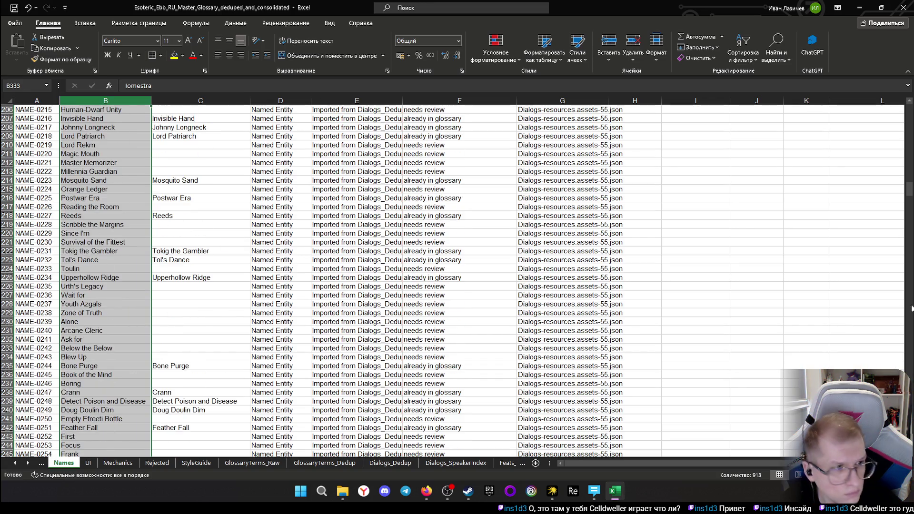
{"action": "left_click_drag", "start_coordinate": [912, 192], "coordinate": [909, 127]}
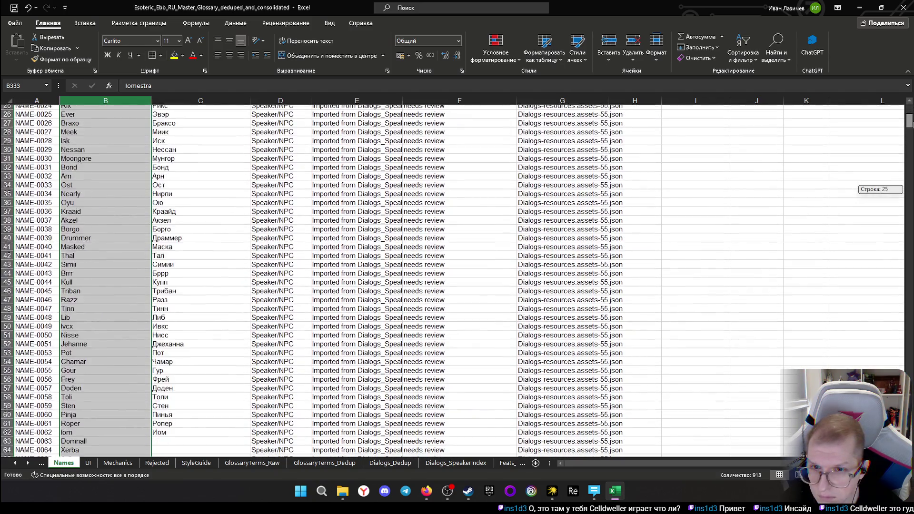
{"action": "left_click_drag", "start_coordinate": [909, 128], "coordinate": [909, 129]}
{"action": "left_click", "coordinate": [171, 260]}
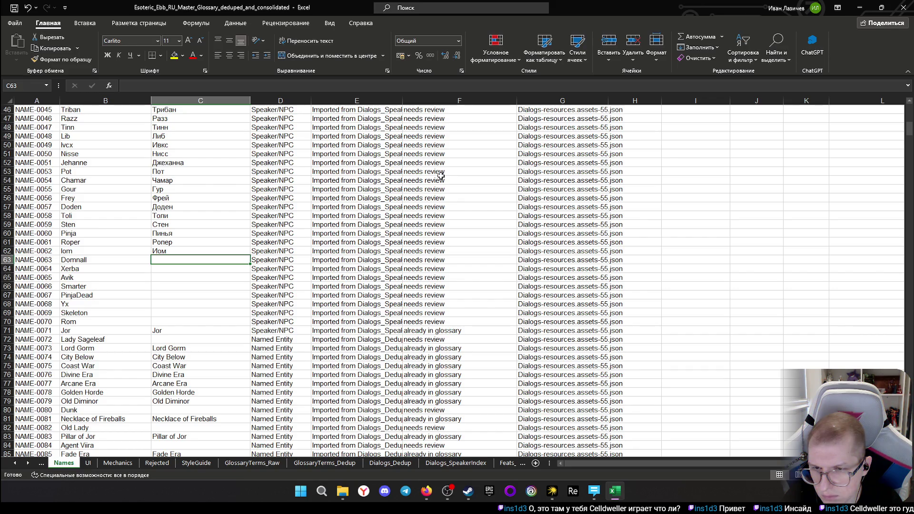
{"action": "type", "text": "Ljv"}
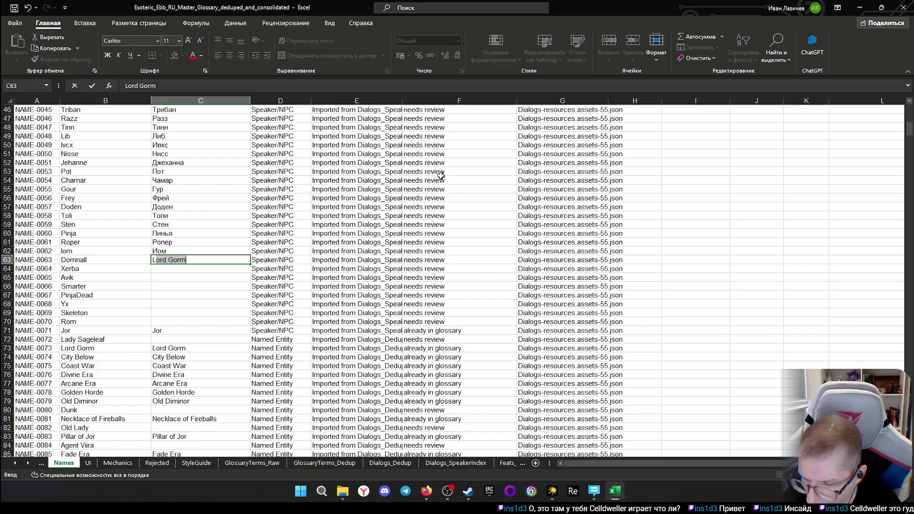
{"action": "type", "text": "yf"}
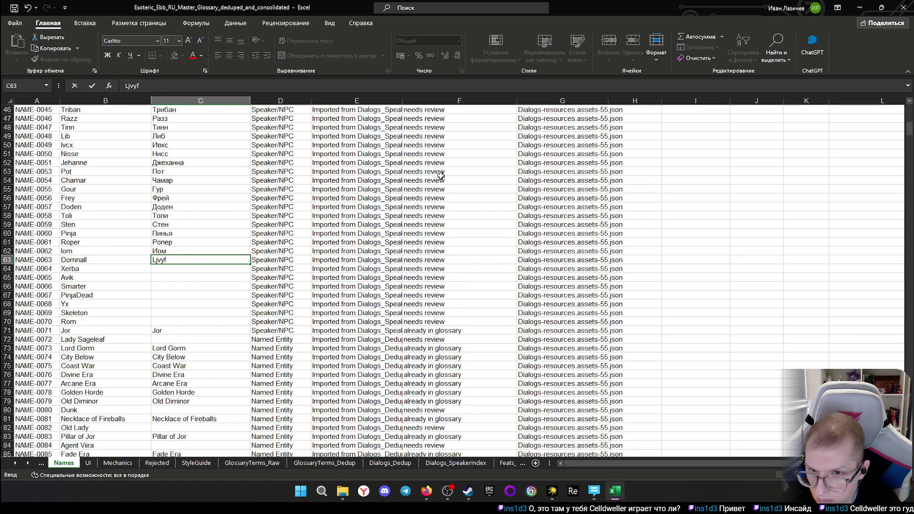
Type Домналл as Domnall's translation in C63 and switch to Firefox
{"action": "key", "text": "BackSpace"}
{"action": "key", "text": "BackSpace"}
{"action": "key", "text": "BackSpace"}
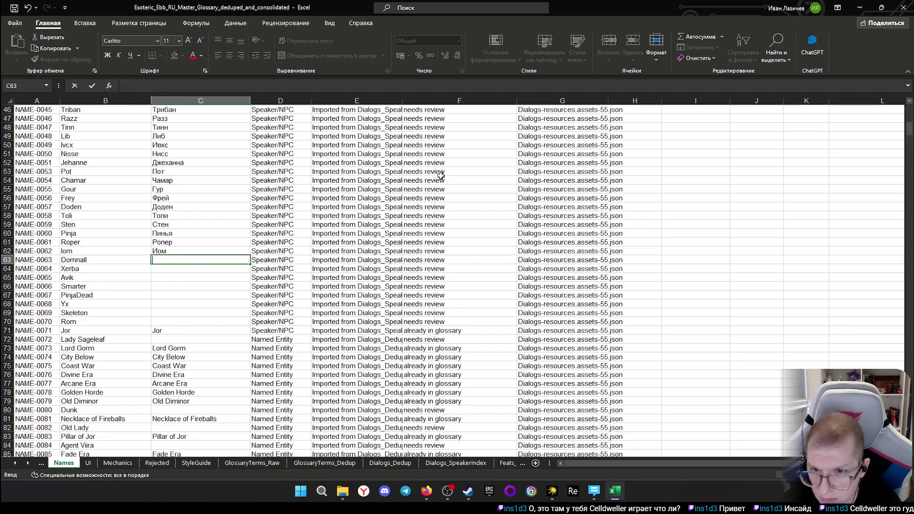
{"action": "type", "text": "Д"}
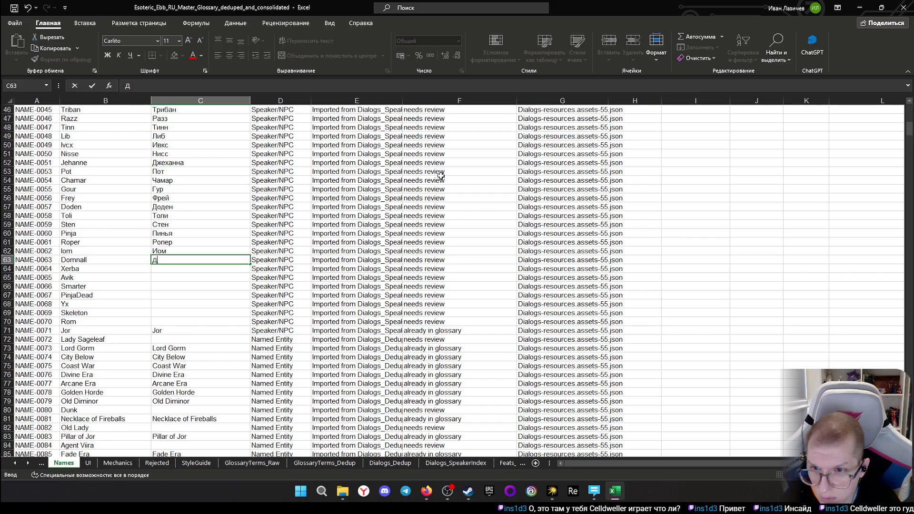
{"action": "type", "text": "омн"}
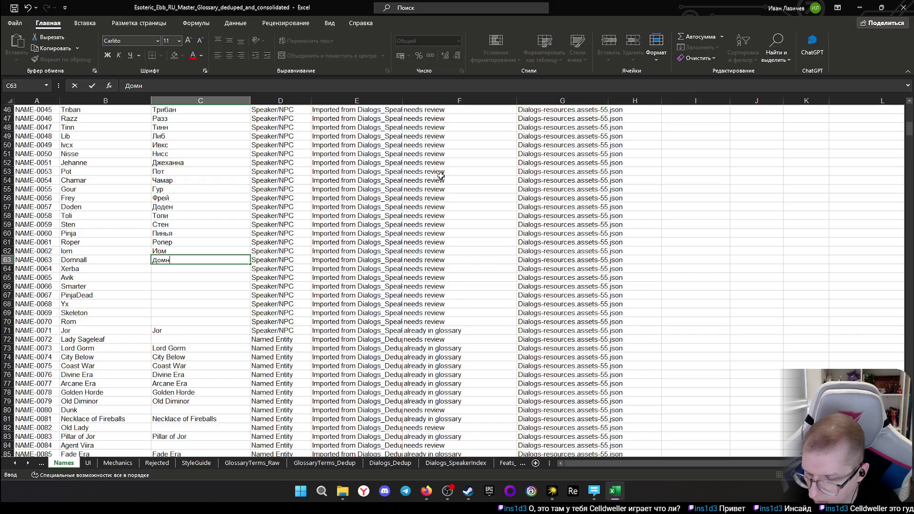
{"action": "type", "text": "алл"}
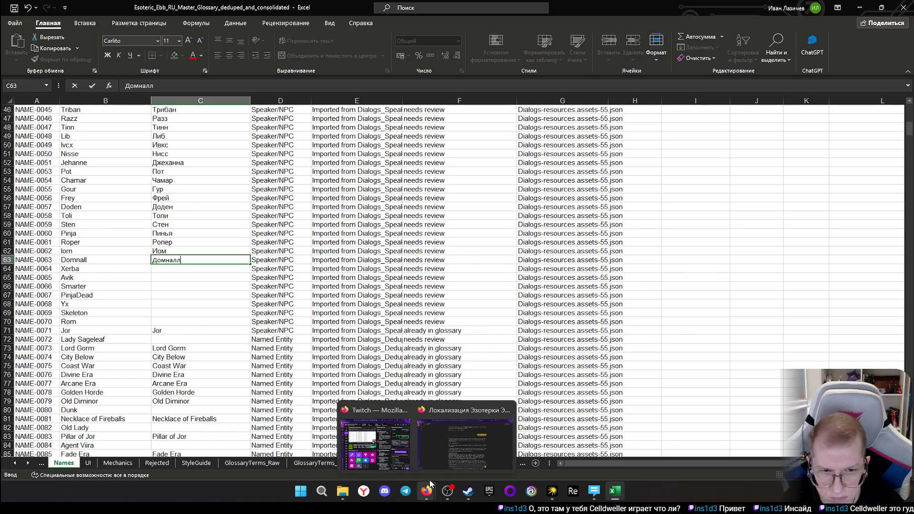
{"action": "mouse_move", "coordinate": [426, 491]}
{"action": "left_click", "coordinate": [438, 448]}
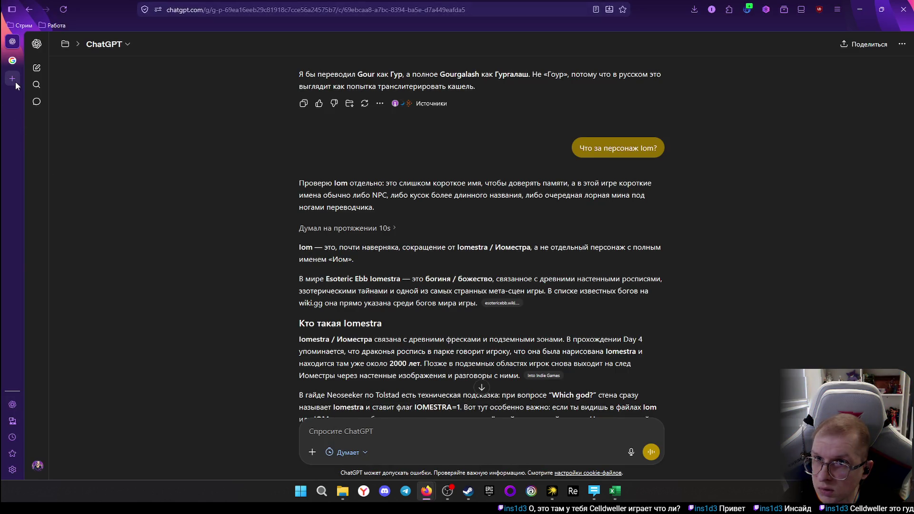
Run a Google search for "домналл глисон" in a new tab to check the Russian spelling
{"action": "left_click", "coordinate": [12, 78]}
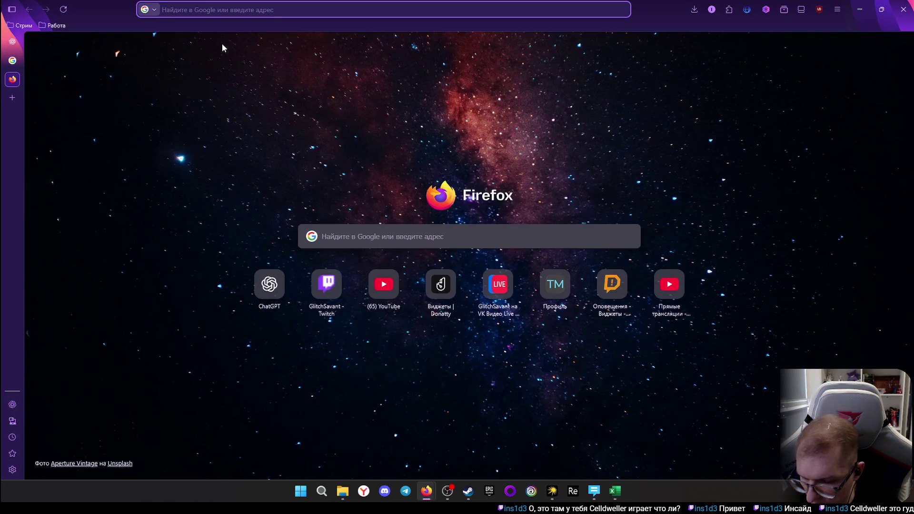
{"action": "type", "text": "Домнал"}
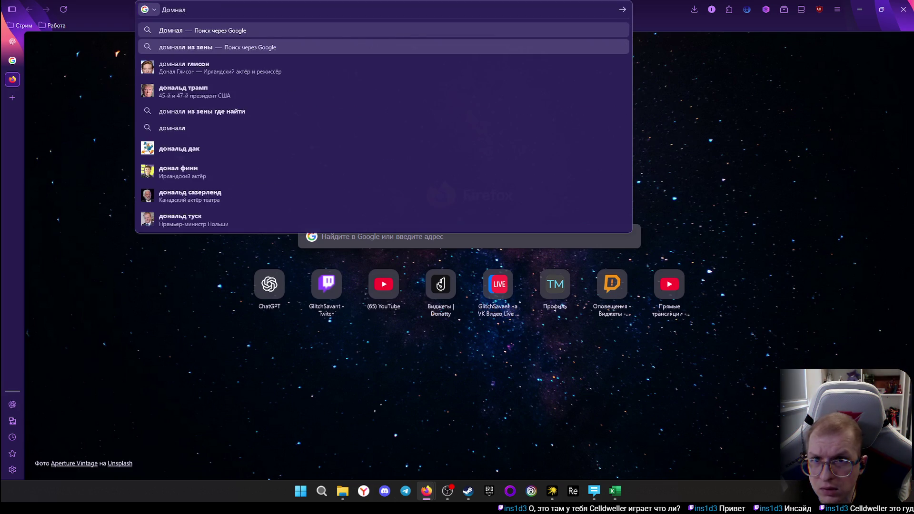
{"action": "left_click", "coordinate": [189, 69]}
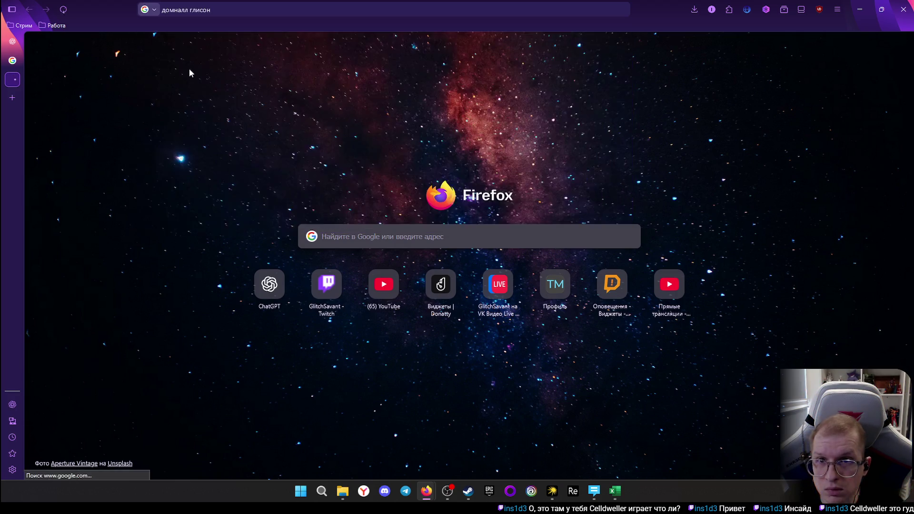
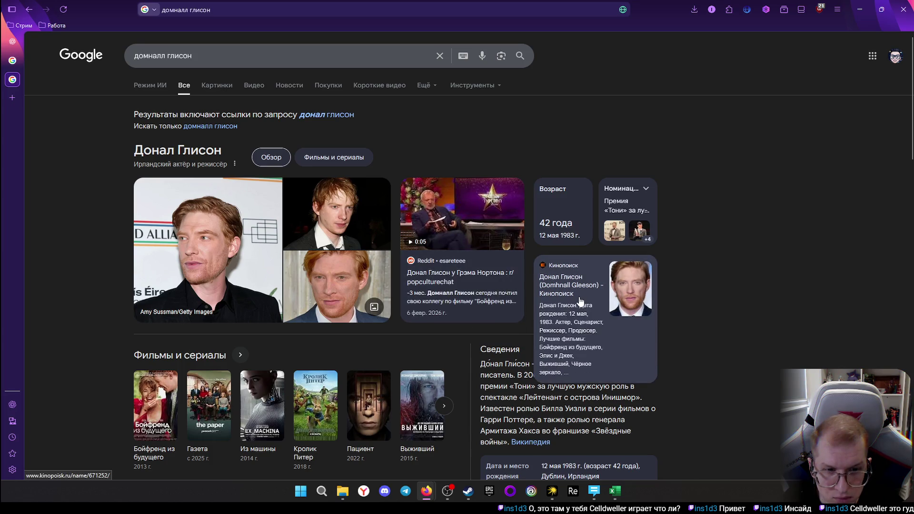
{"action": "scroll", "coordinate": [505, 332], "scroll_direction": "down", "scroll_amount": 1}
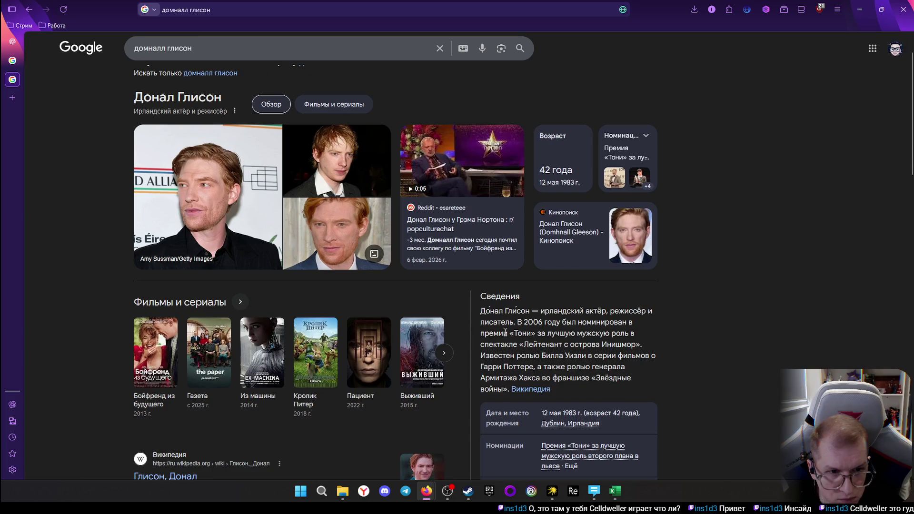
{"action": "scroll", "coordinate": [547, 323], "scroll_direction": "down", "scroll_amount": 1}
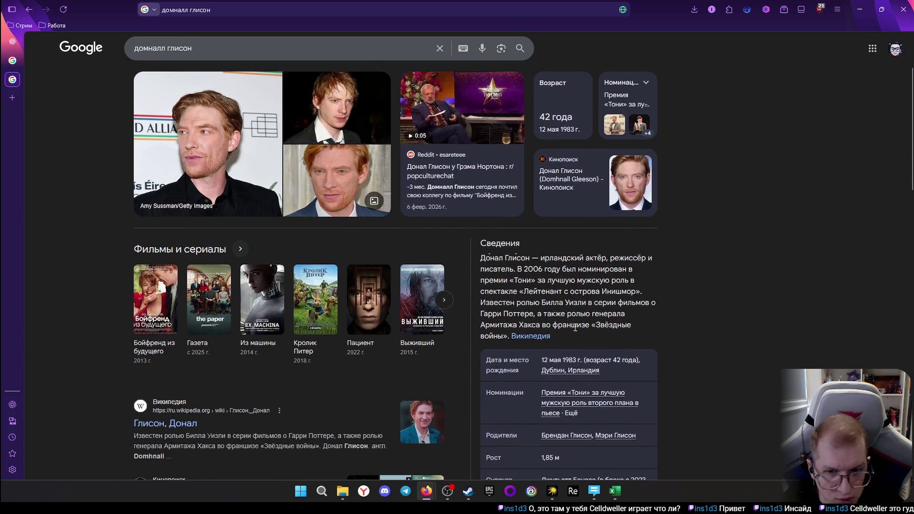
{"action": "scroll", "coordinate": [560, 350], "scroll_direction": "down", "scroll_amount": 2}
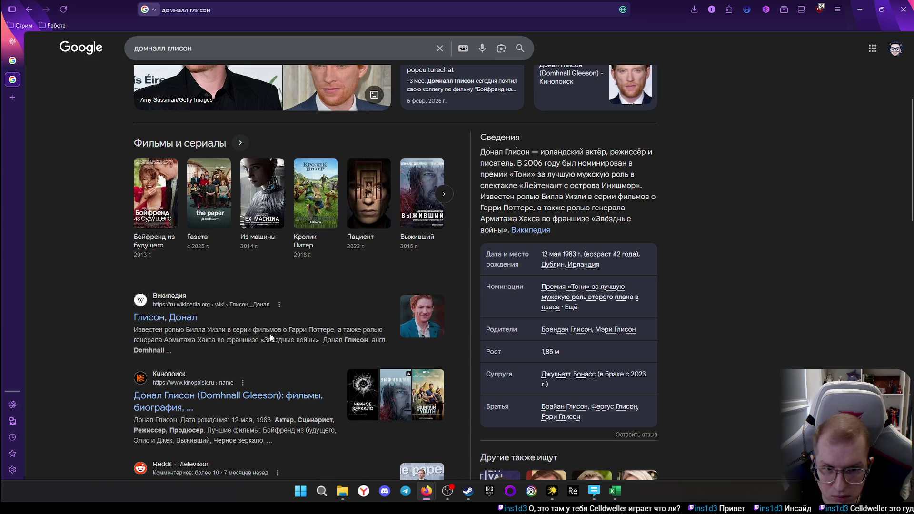
{"action": "scroll", "coordinate": [198, 353], "scroll_direction": "down", "scroll_amount": 2}
{"action": "scroll", "coordinate": [198, 357], "scroll_direction": "down", "scroll_amount": 2}
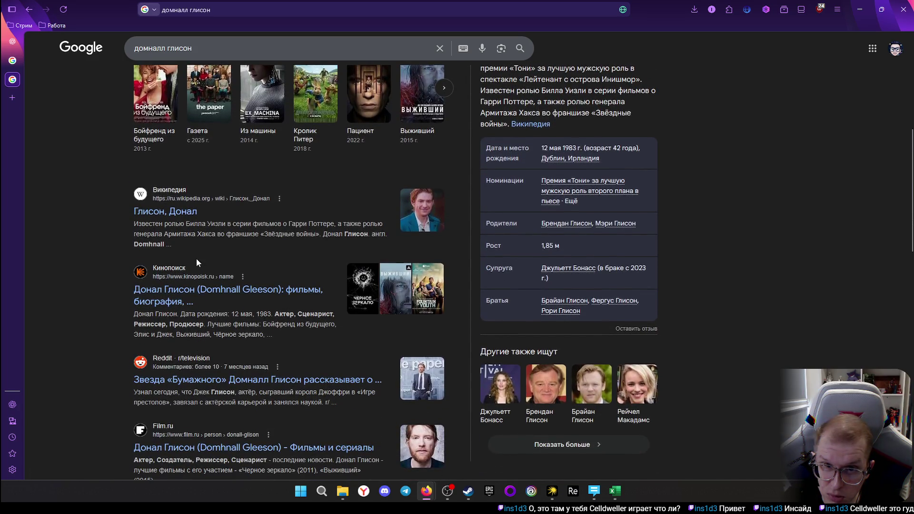
{"action": "scroll", "coordinate": [197, 356], "scroll_direction": "down", "scroll_amount": 2}
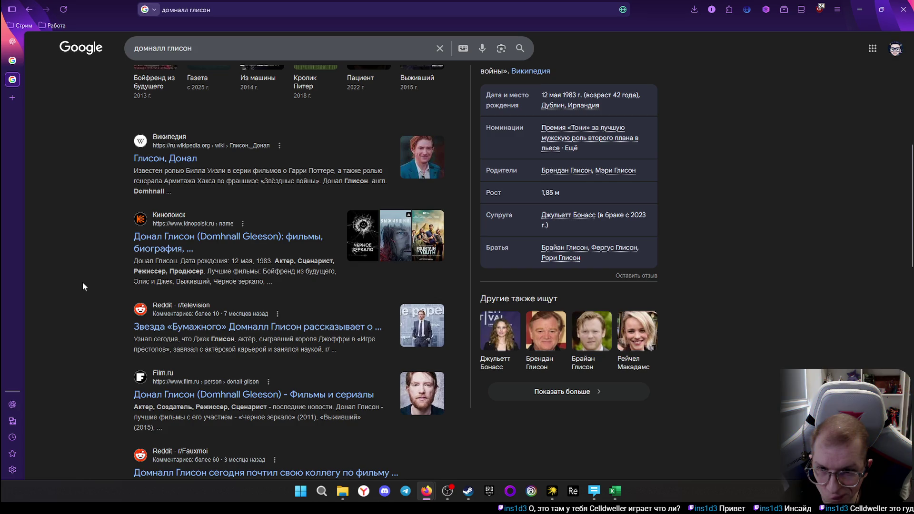
{"action": "scroll", "coordinate": [83, 286], "scroll_direction": "up", "scroll_amount": 1}
{"action": "scroll", "coordinate": [83, 287], "scroll_direction": "up", "scroll_amount": 1}
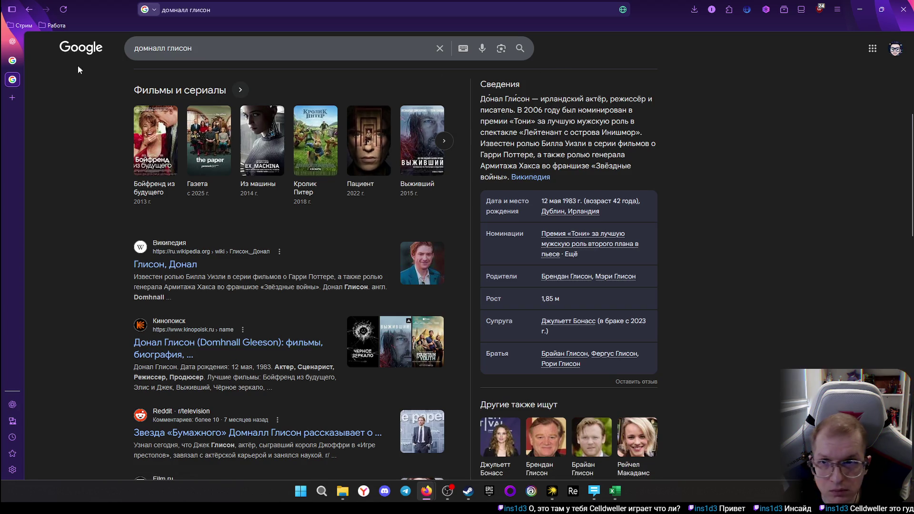
Close the Google tab, return to the Excel glossary and enter Домналл for Domnall in C63
{"action": "middle_click", "coordinate": [4, 77]}
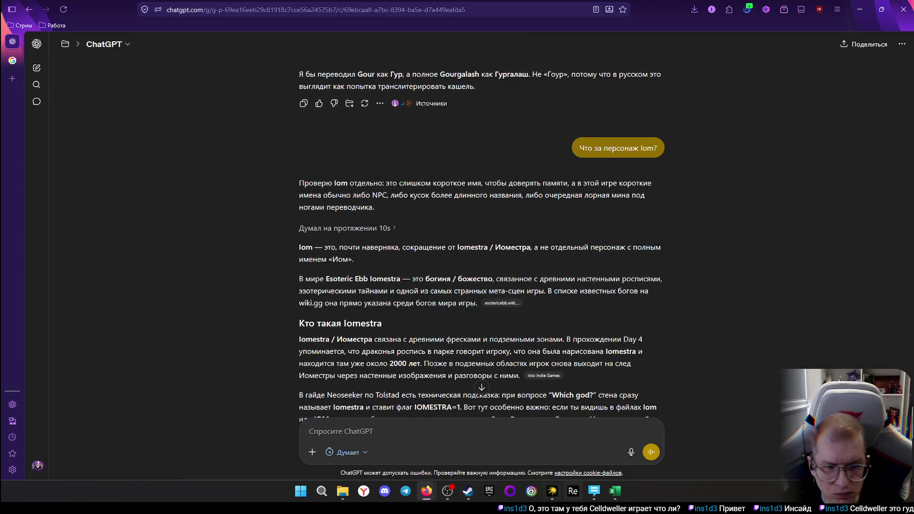
{"action": "left_click", "coordinate": [616, 490]}
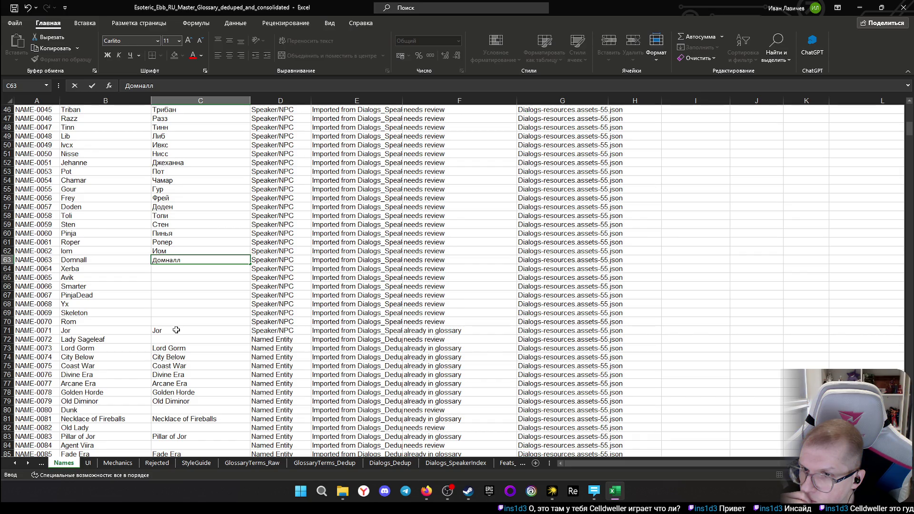
{"action": "left_click", "coordinate": [191, 271]}
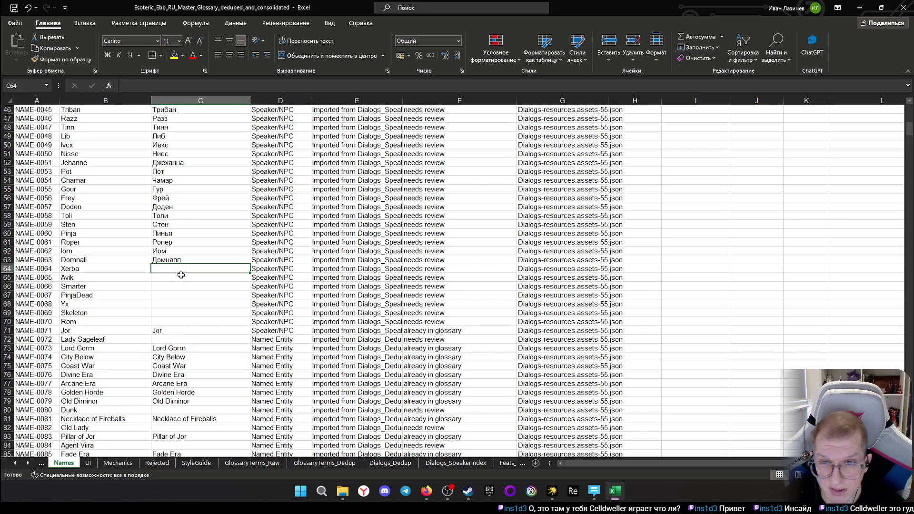
{"action": "type", "text": "К"}
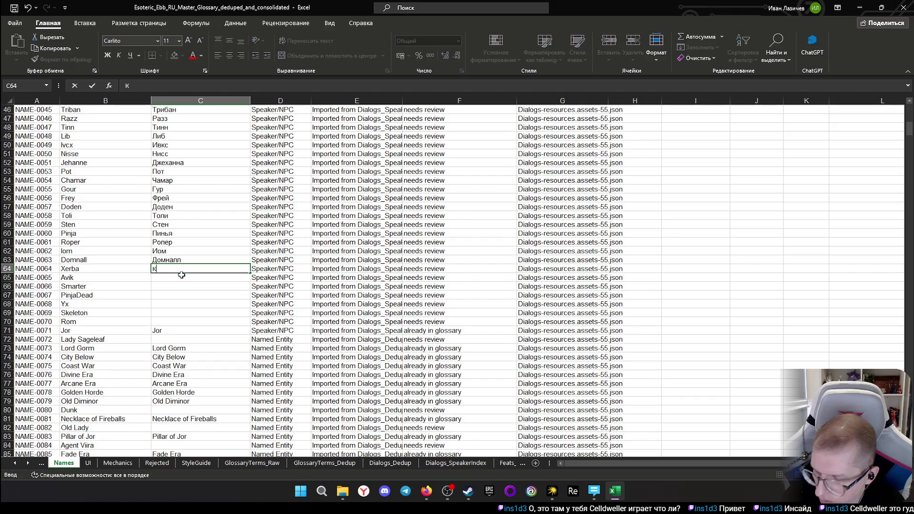
{"action": "type", "text": "серба"}
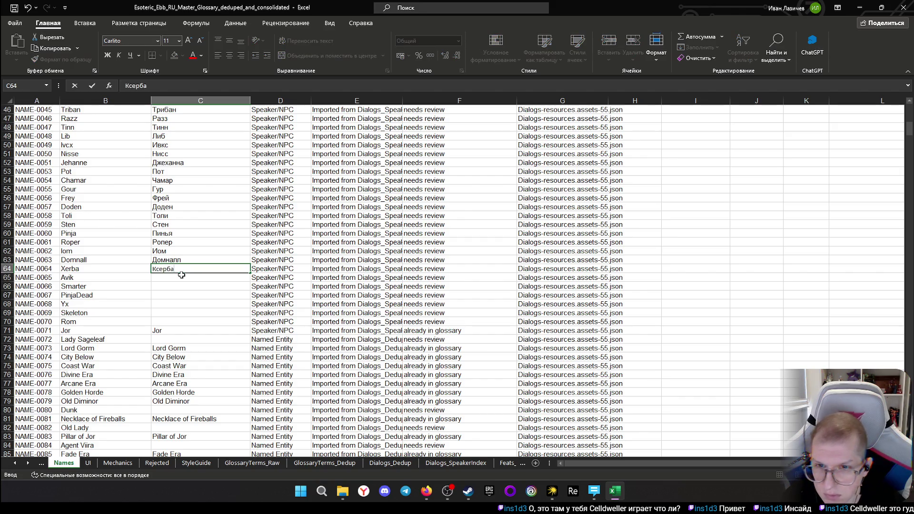
Enter Ксерба for Xerba and Авик for Avik, select Smarter in B66 and switch back to ChatGPT
{"action": "key", "text": "Return"}
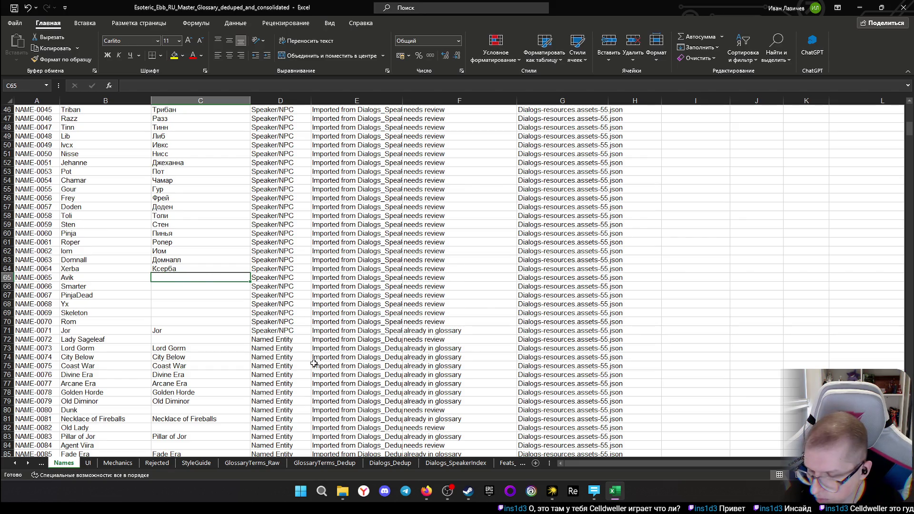
{"action": "type", "text": "A"}
{"action": "type", "text": "вик"}
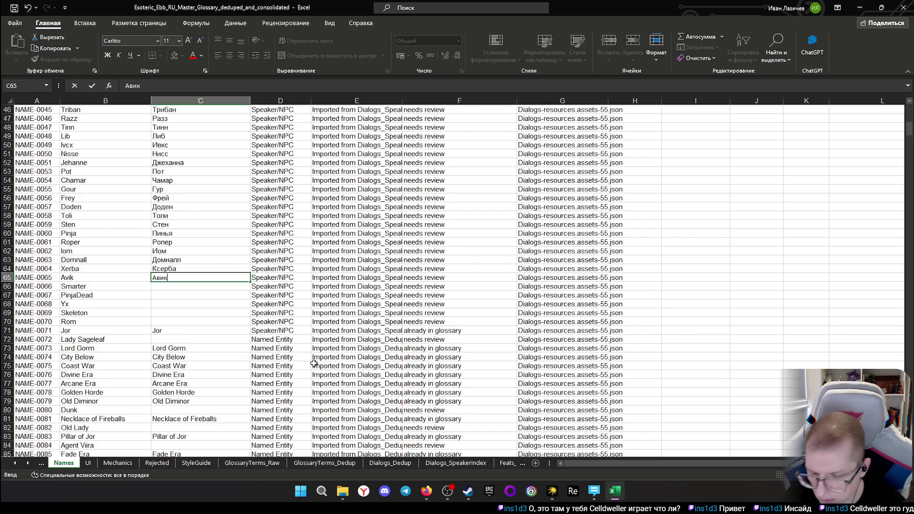
{"action": "key", "text": "Return"}
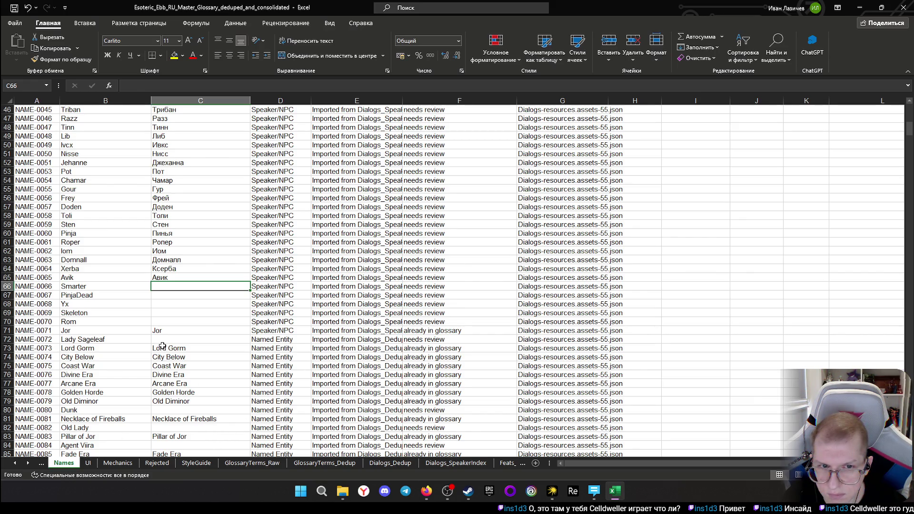
{"action": "left_click", "coordinate": [84, 286]}
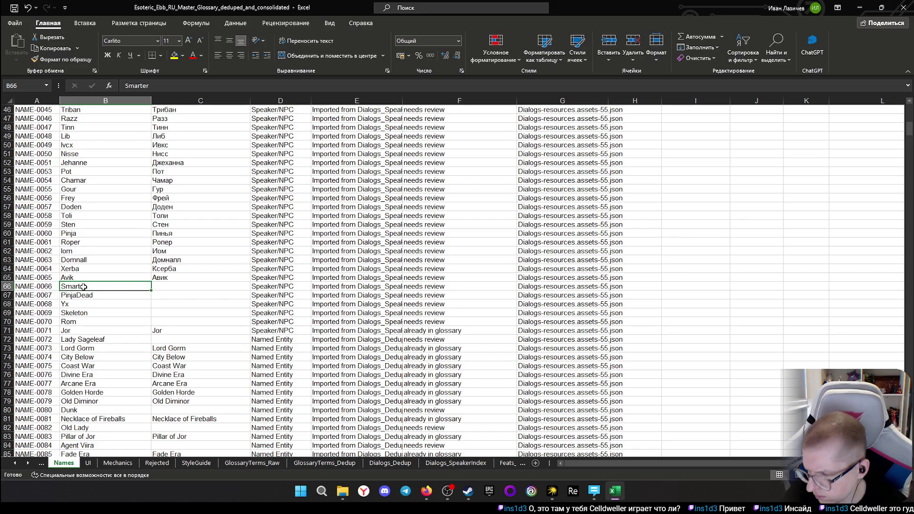
{"action": "key", "text": "alt+Tab"}
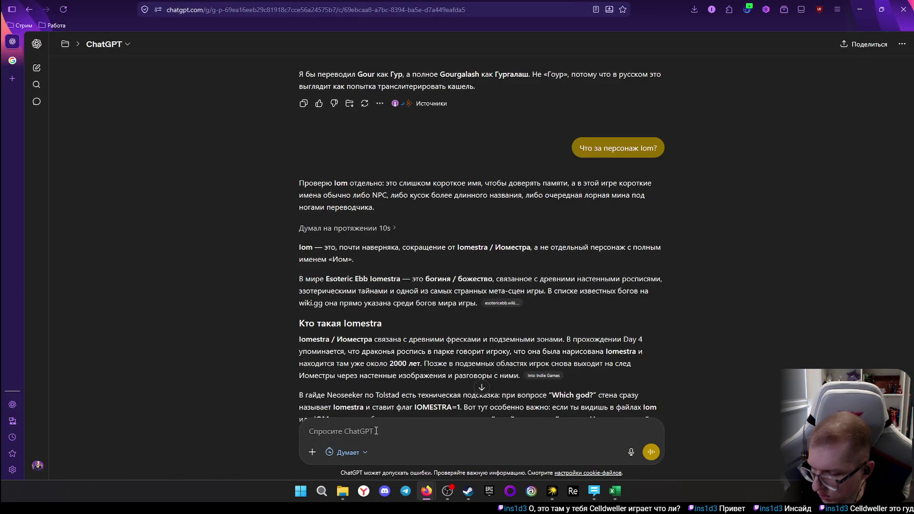
{"action": "type", "text": "Что"}
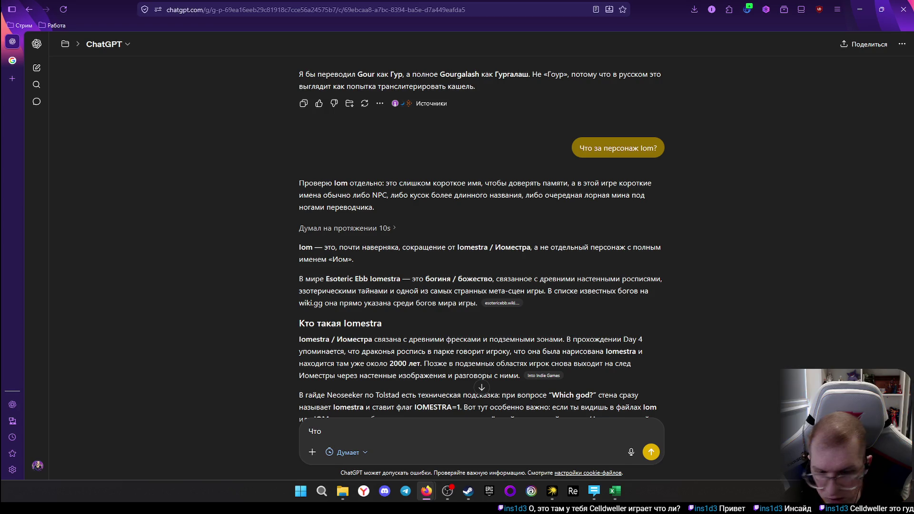
{"action": "type", "text": " за персонаж"}
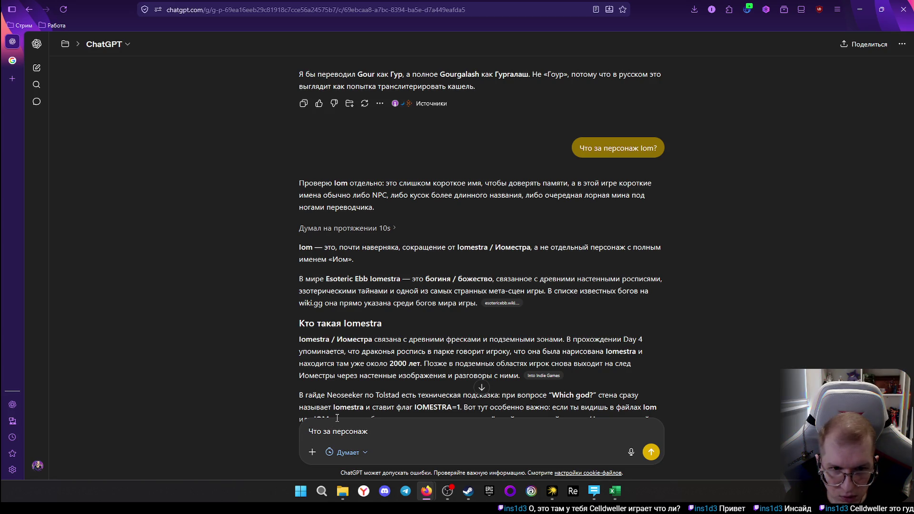
Ask ChatGPT 'Что за персонаж Smarter', read that it is Смартер, then open a new tab
{"action": "type", "text": "Smarter"}
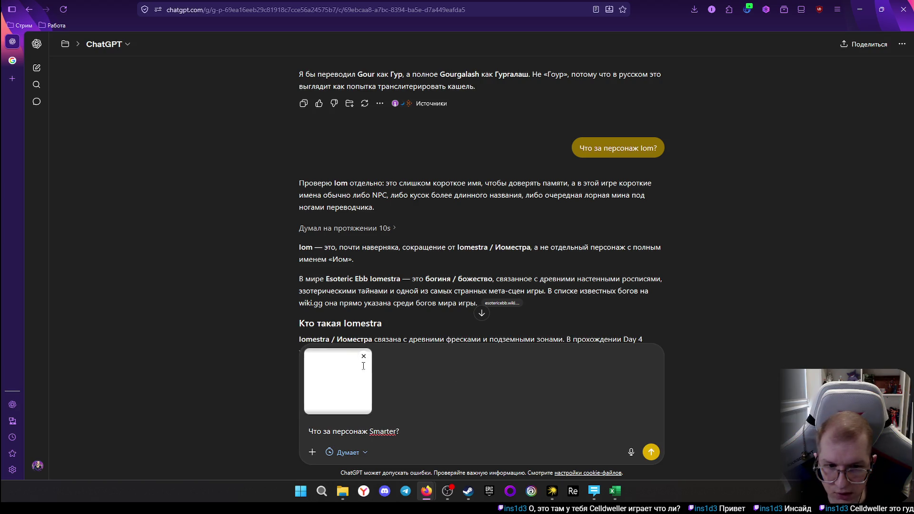
{"action": "left_click", "coordinate": [364, 356]}
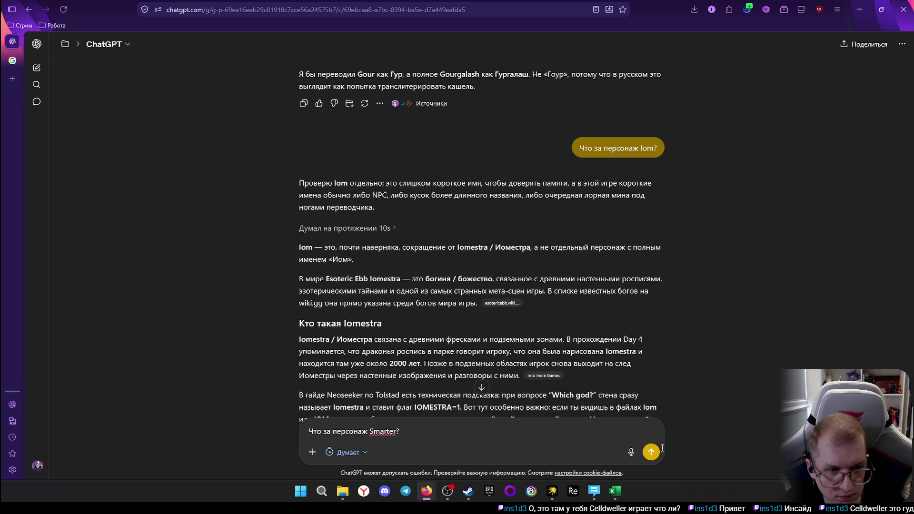
{"action": "left_click", "coordinate": [651, 451]}
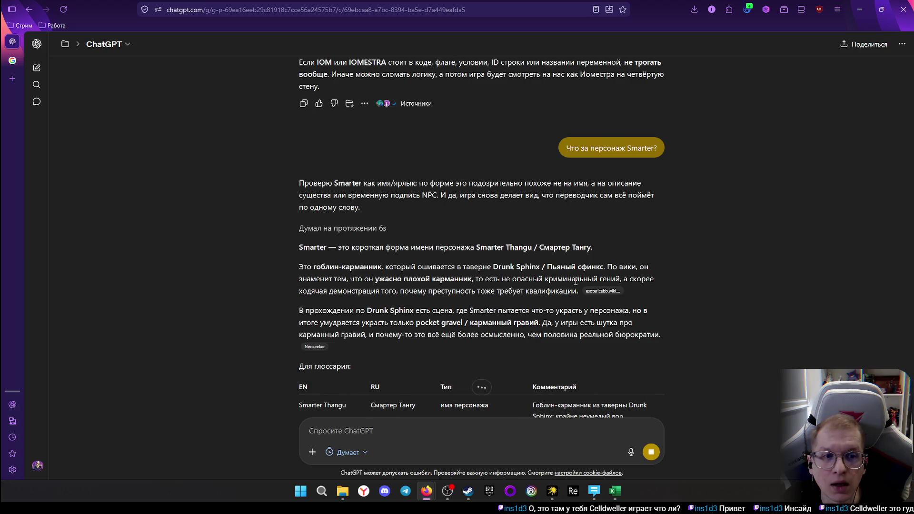
{"action": "scroll", "coordinate": [496, 287], "scroll_direction": "down", "scroll_amount": 1}
{"action": "scroll", "coordinate": [495, 287], "scroll_direction": "down", "scroll_amount": 2}
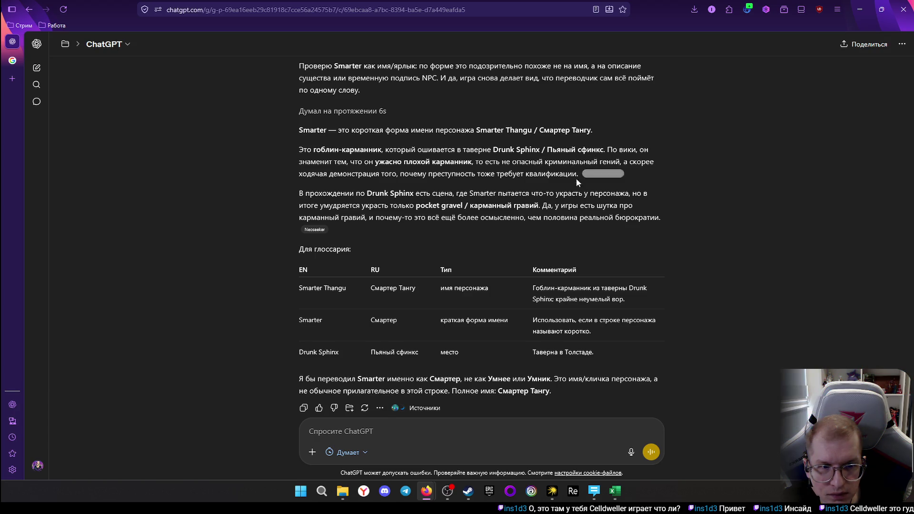
{"action": "mouse_move", "coordinate": [428, 288]}
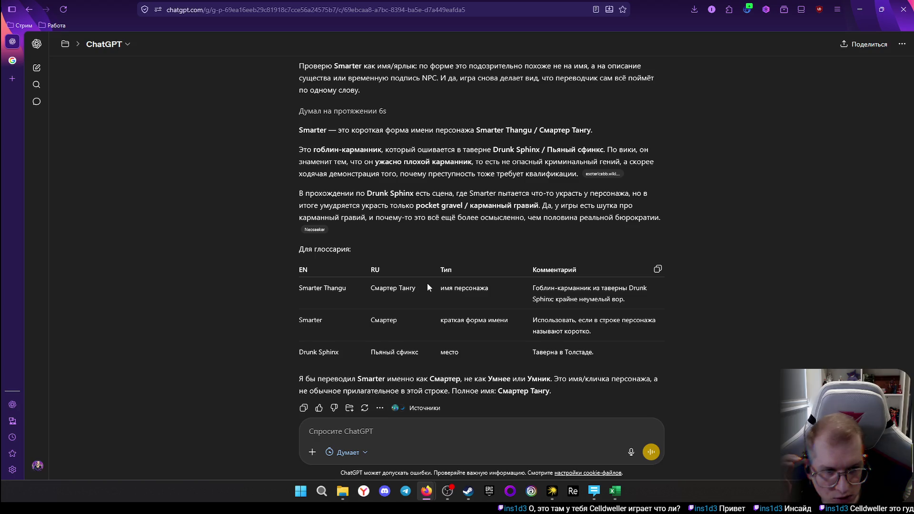
{"action": "scroll", "coordinate": [427, 284], "scroll_direction": "down", "scroll_amount": 1}
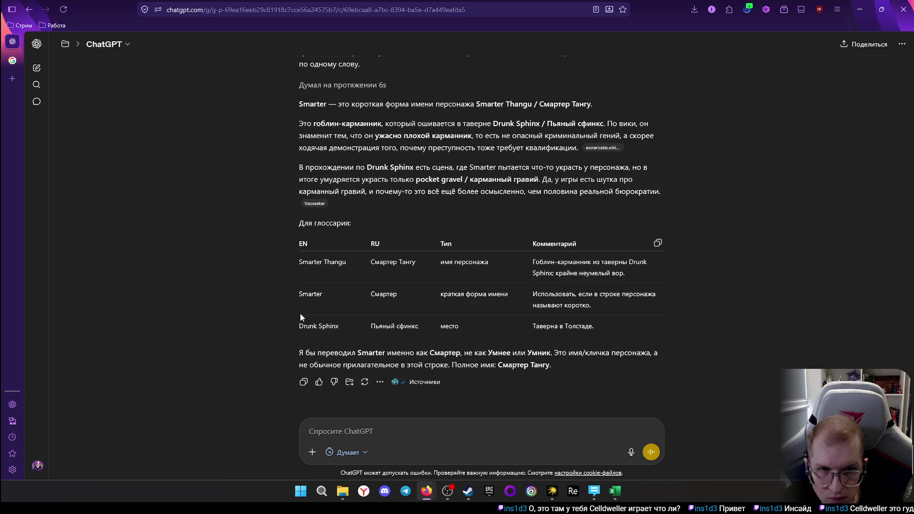
{"action": "left_click", "coordinate": [12, 79]}
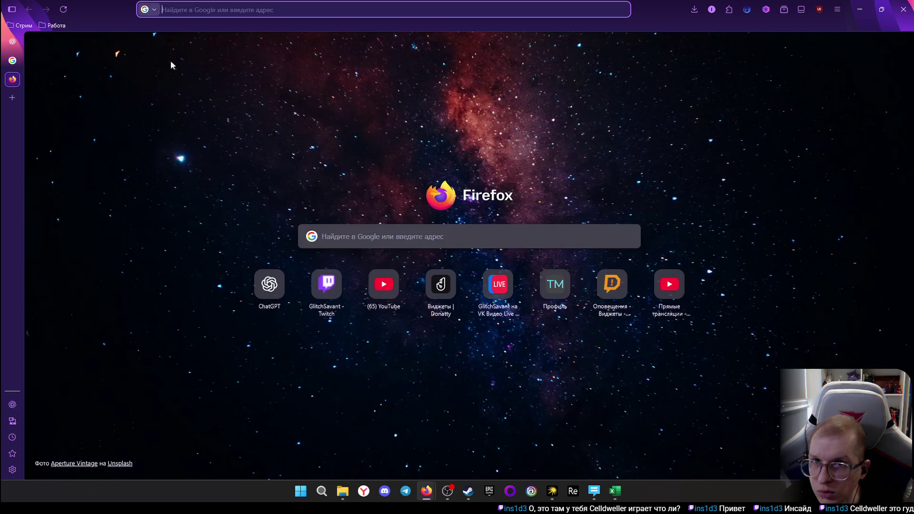
{"action": "type", "text": "d"}
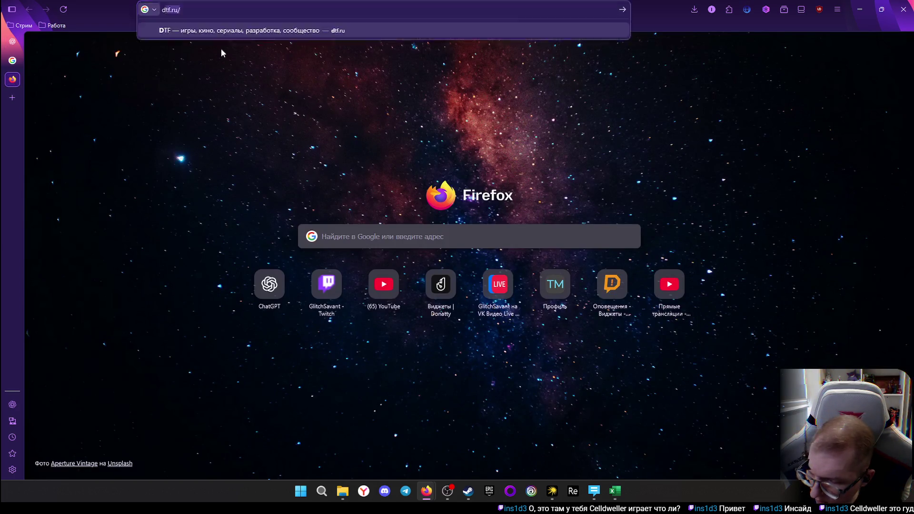
{"action": "type", "text": "run"}
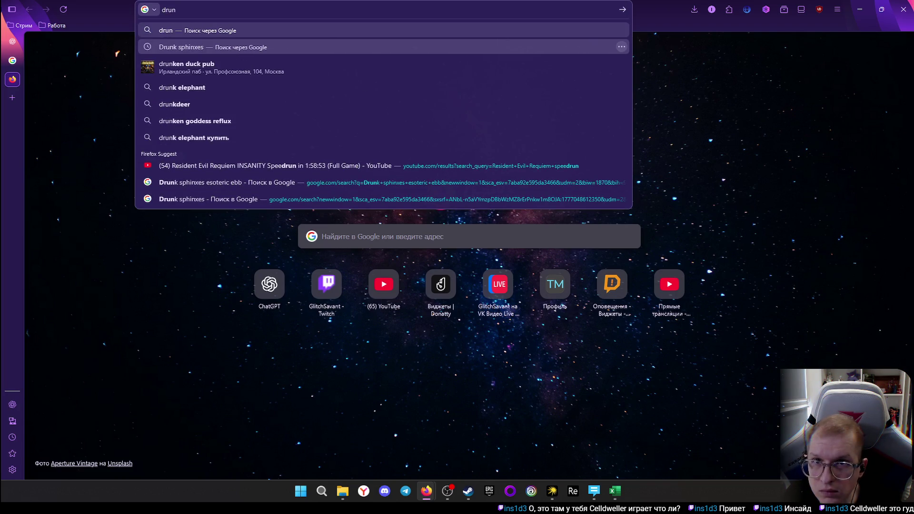
{"action": "type", "text": "k"}
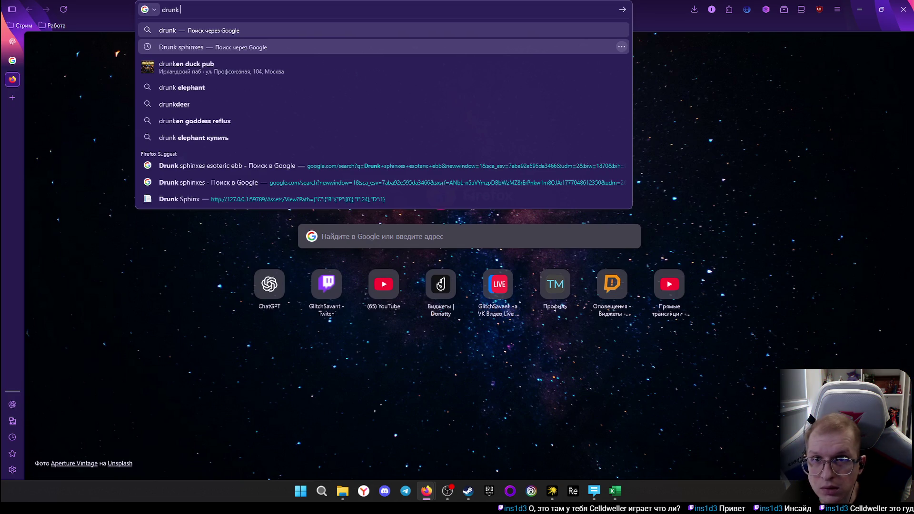
Run the earlier 'Drunk sphinxes' Google search from the address bar suggestions
{"action": "key", "text": "Down"}
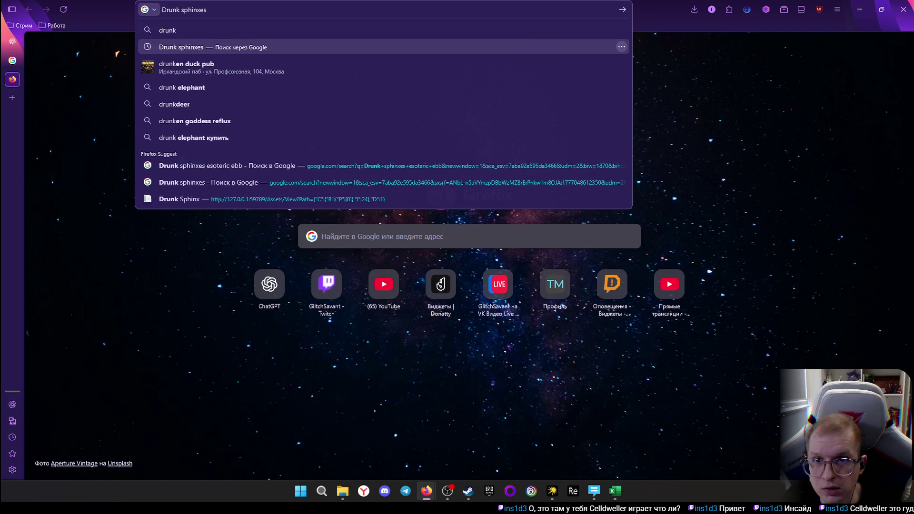
{"action": "key", "text": "Return"}
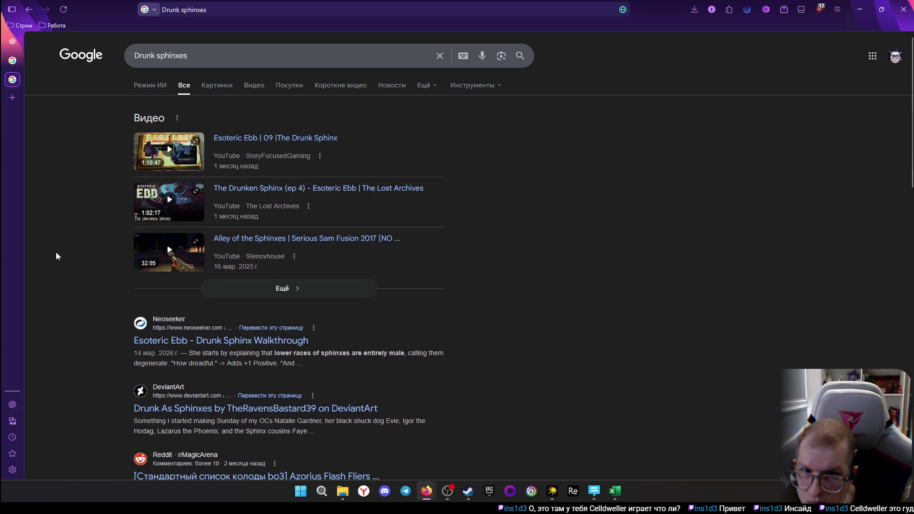
{"action": "scroll", "coordinate": [72, 246], "scroll_direction": "down", "scroll_amount": 2}
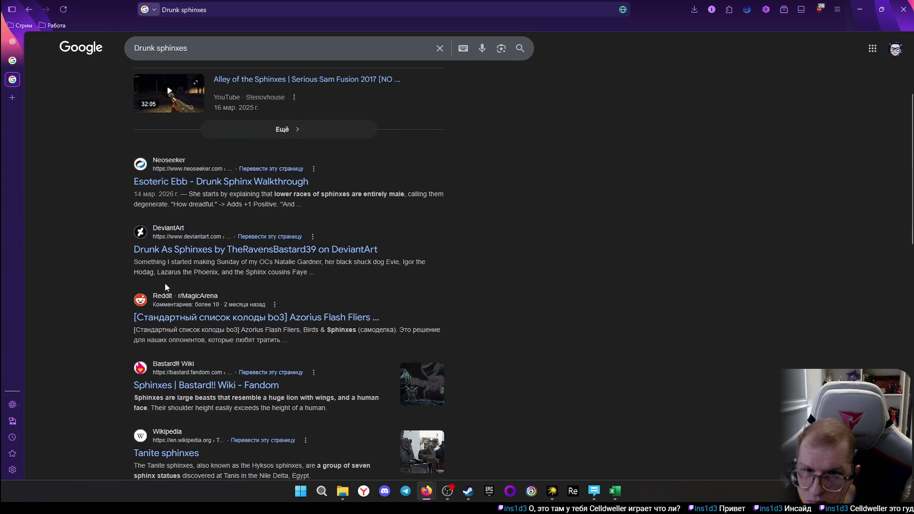
{"action": "scroll", "coordinate": [103, 281], "scroll_direction": "down", "scroll_amount": 1}
{"action": "scroll", "coordinate": [108, 277], "scroll_direction": "down", "scroll_amount": 2}
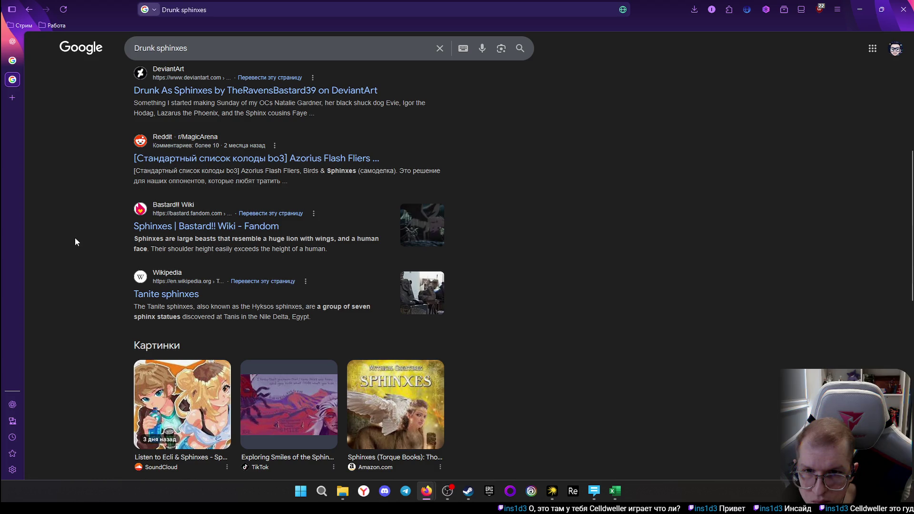
{"action": "scroll", "coordinate": [78, 244], "scroll_direction": "down", "scroll_amount": 2}
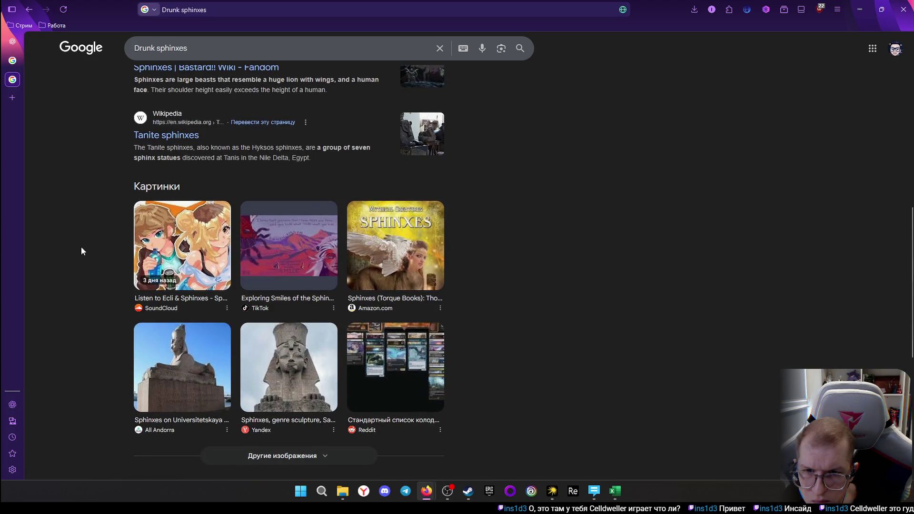
{"action": "scroll", "coordinate": [82, 246], "scroll_direction": "down", "scroll_amount": 3}
{"action": "scroll", "coordinate": [111, 232], "scroll_direction": "up", "scroll_amount": 3}
{"action": "scroll", "coordinate": [224, 188], "scroll_direction": "up", "scroll_amount": 5}
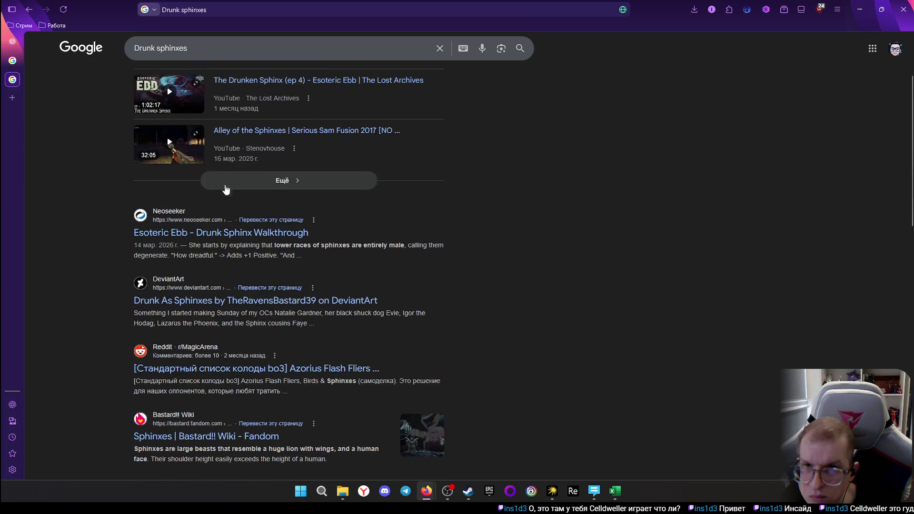
Refine the search to 'Drunk sphinxes персонажи?', read the expanded AI overview, then close the results tab
{"action": "left_click", "coordinate": [199, 41]}
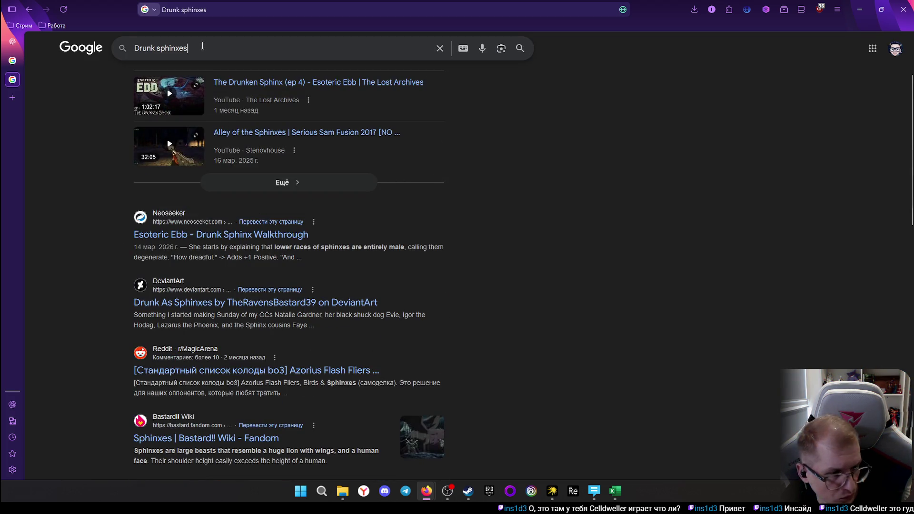
{"action": "type", "text": " персо"}
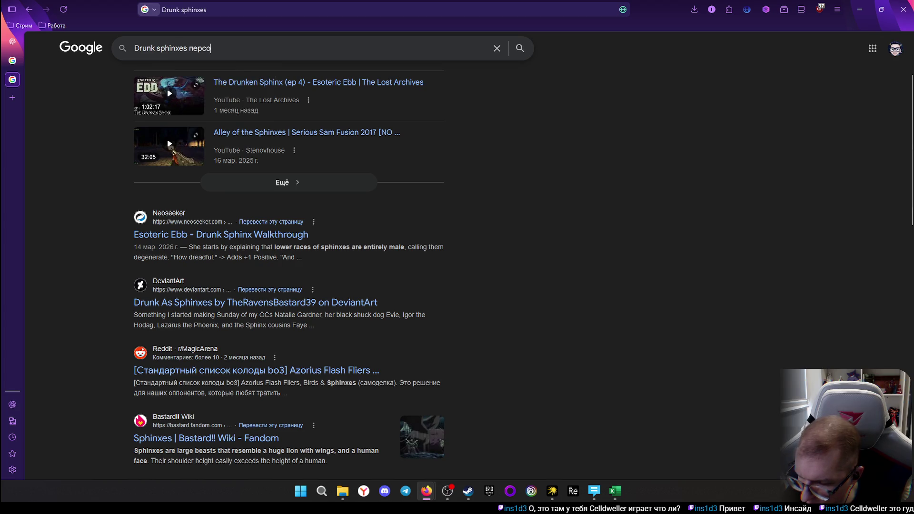
{"action": "type", "text": "нажи?"}
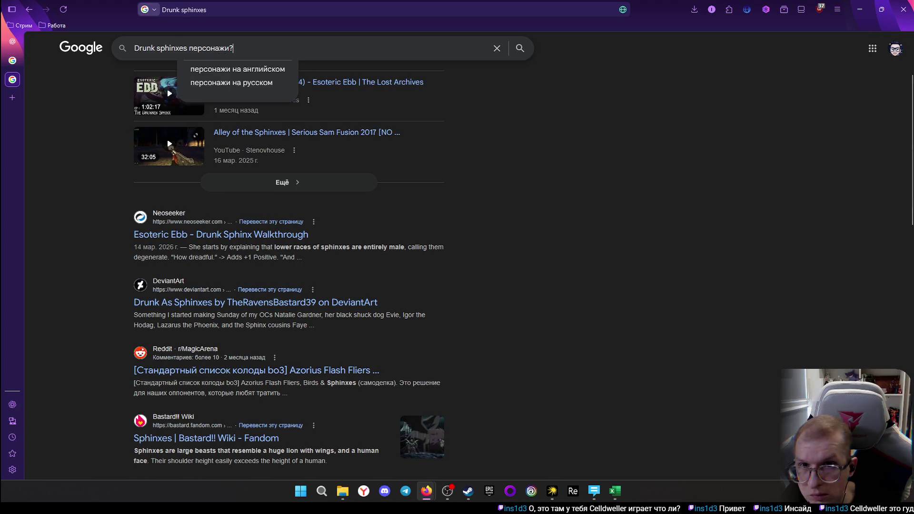
{"action": "key", "text": "Return"}
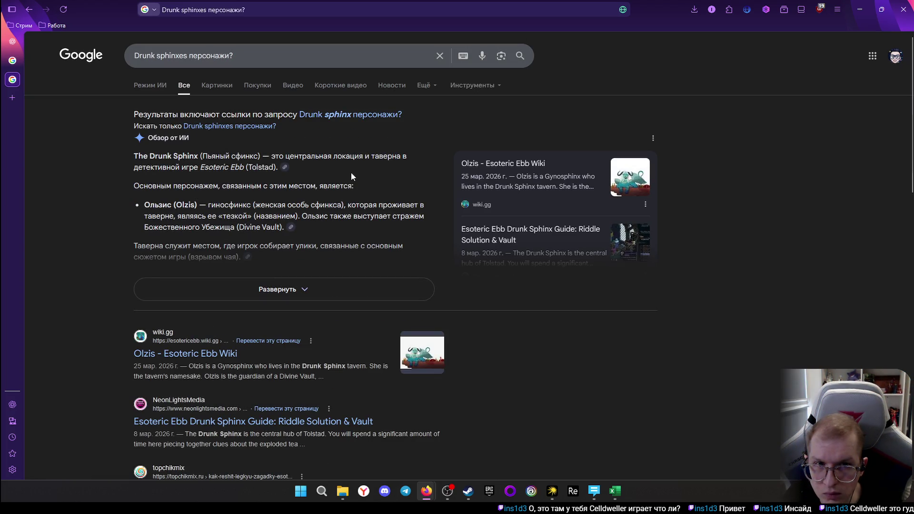
{"action": "left_click", "coordinate": [283, 290]}
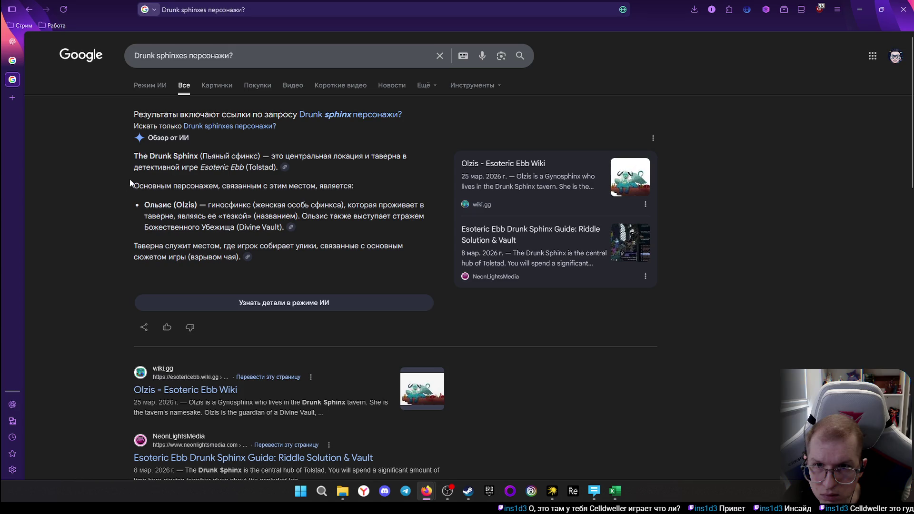
{"action": "scroll", "coordinate": [84, 199], "scroll_direction": "down", "scroll_amount": 3}
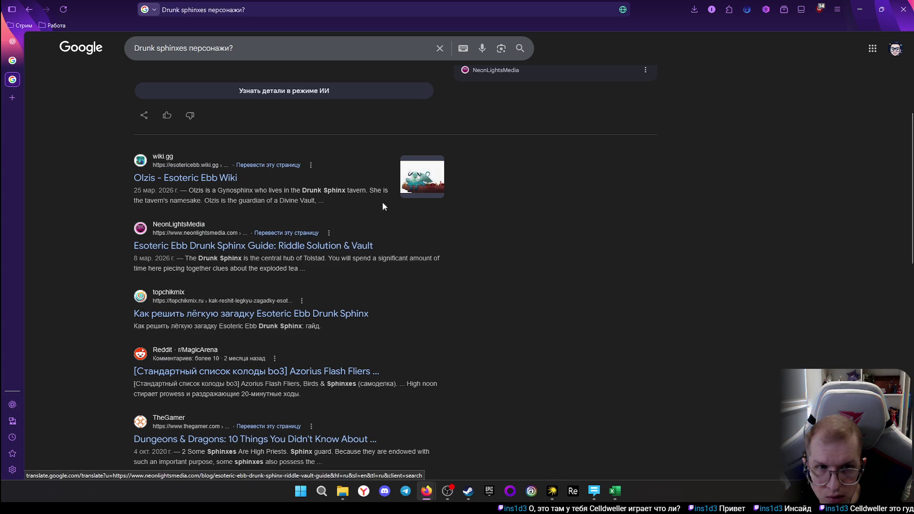
{"action": "scroll", "coordinate": [271, 218], "scroll_direction": "down", "scroll_amount": 1}
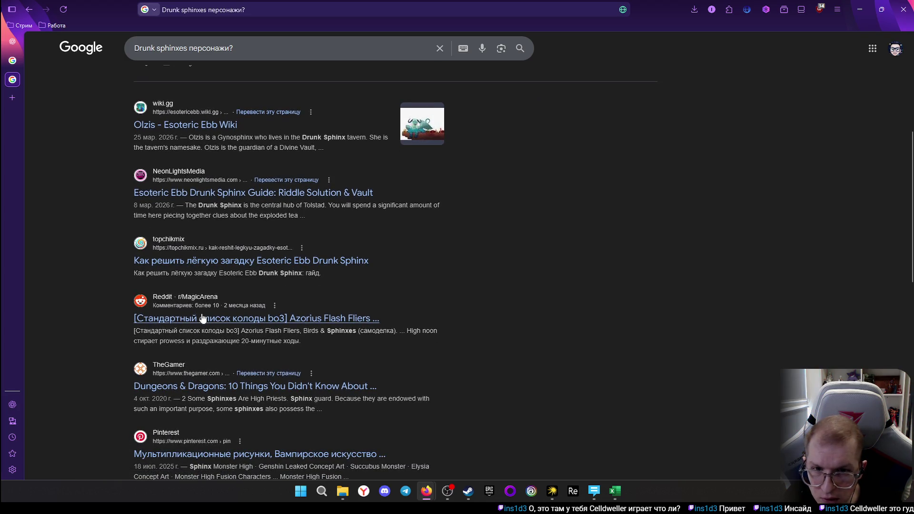
{"action": "scroll", "coordinate": [77, 290], "scroll_direction": "down", "scroll_amount": 1}
{"action": "scroll", "coordinate": [78, 291], "scroll_direction": "down", "scroll_amount": 1}
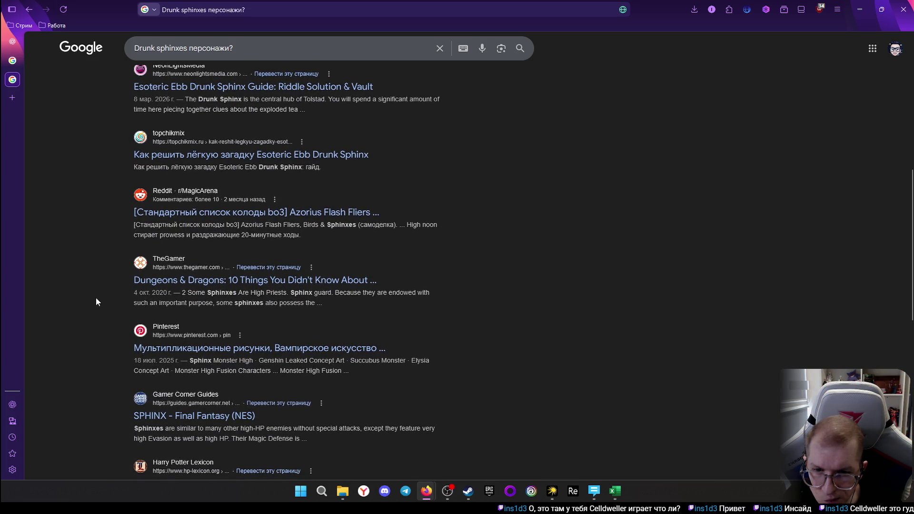
{"action": "scroll", "coordinate": [86, 178], "scroll_direction": "up", "scroll_amount": 3}
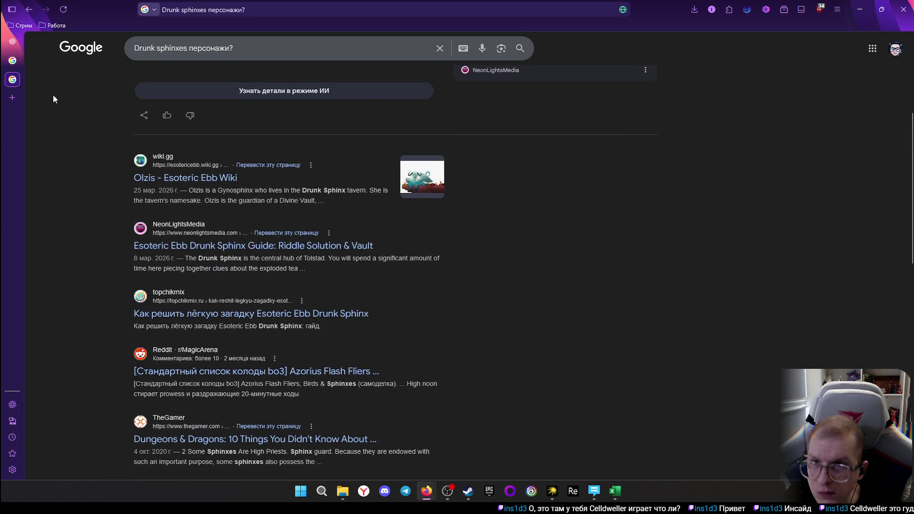
{"action": "middle_click", "coordinate": [8, 79]}
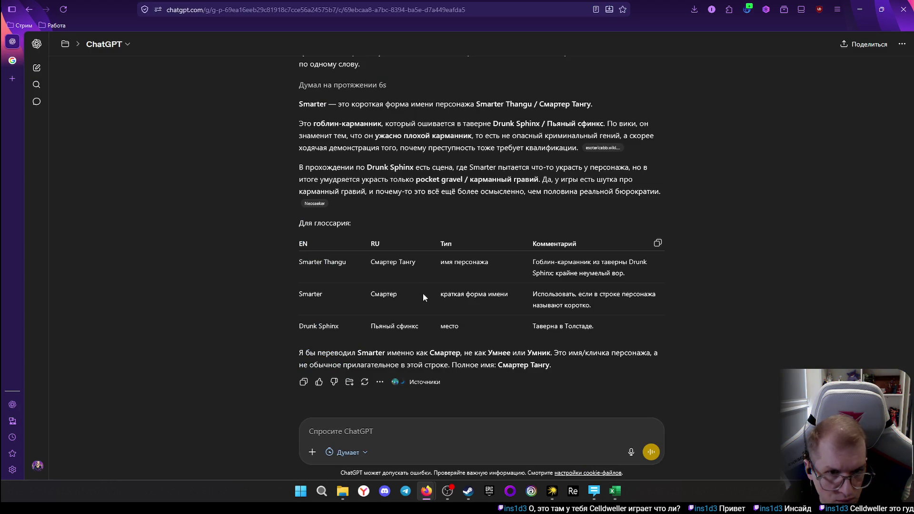
{"action": "scroll", "coordinate": [500, 278], "scroll_direction": "up", "scroll_amount": 2}
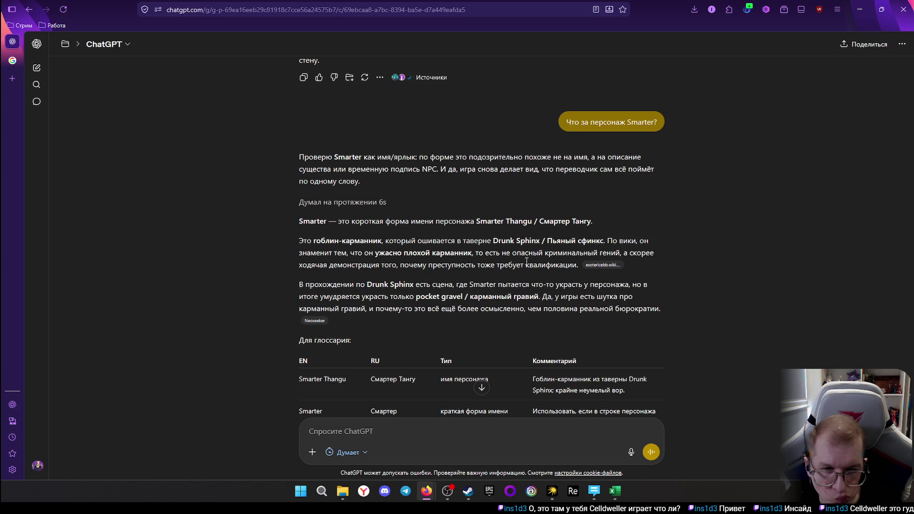
Flip between Excel and ChatGPT via the taskbar, ending on the Excel glossary
{"action": "left_click", "coordinate": [618, 493]}
{"action": "left_click", "coordinate": [619, 493]}
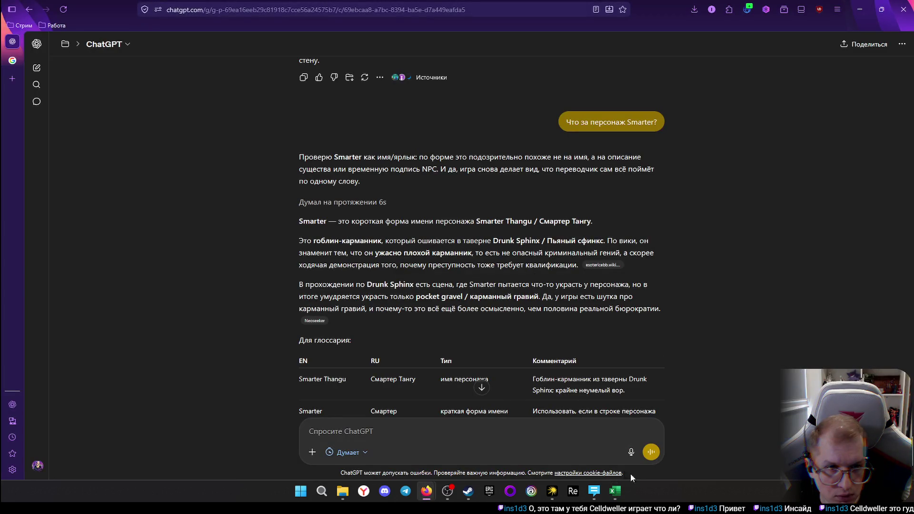
{"action": "left_click", "coordinate": [618, 491]}
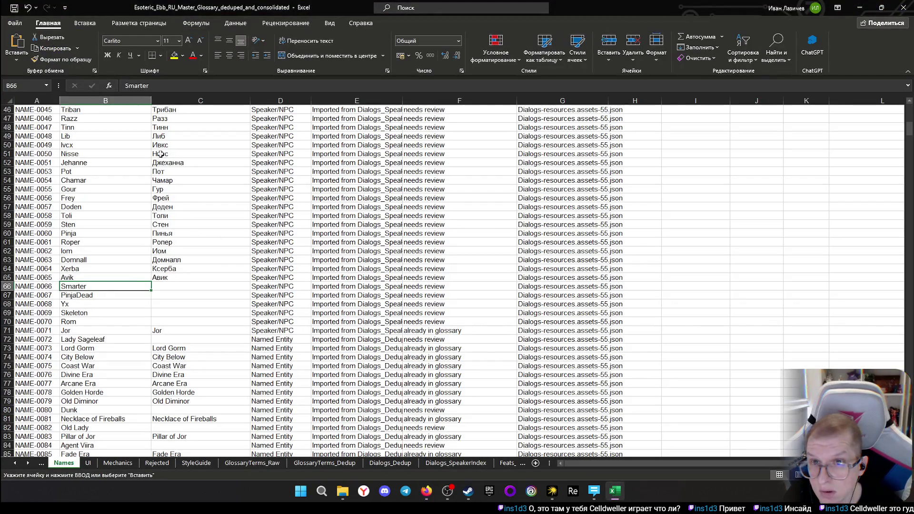
Look through Excel's undo history and dismiss it without reverting, landing on Smarter's cell C66
{"action": "left_click", "coordinate": [36, 9]}
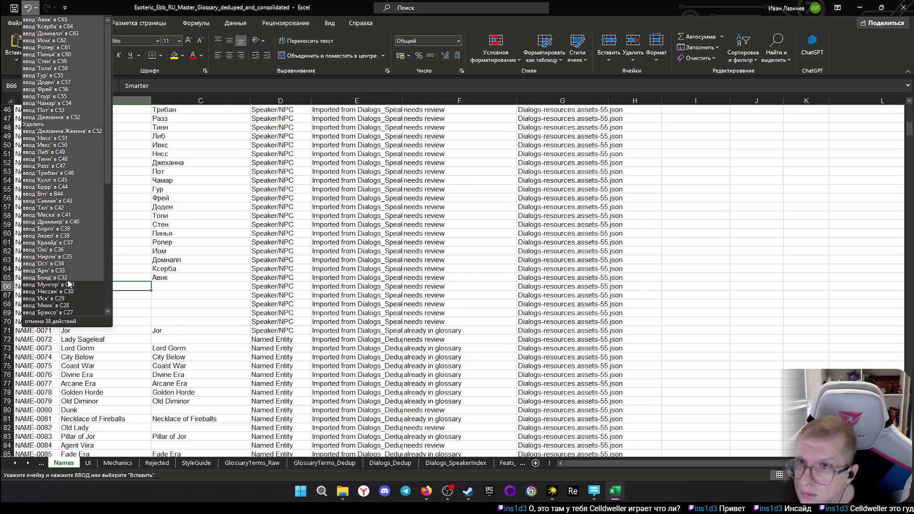
{"action": "scroll", "coordinate": [72, 283], "scroll_direction": "down", "scroll_amount": 2}
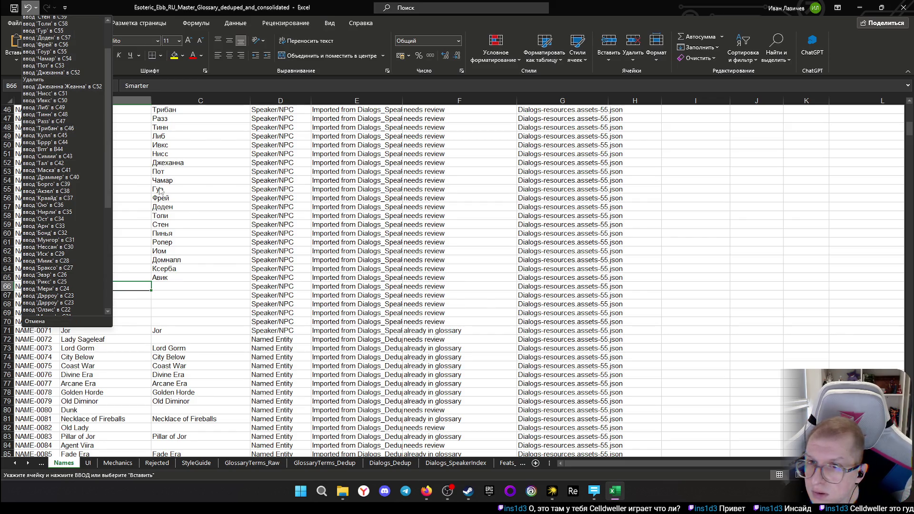
{"action": "left_click", "coordinate": [708, 252]}
{"action": "left_click", "coordinate": [174, 287]}
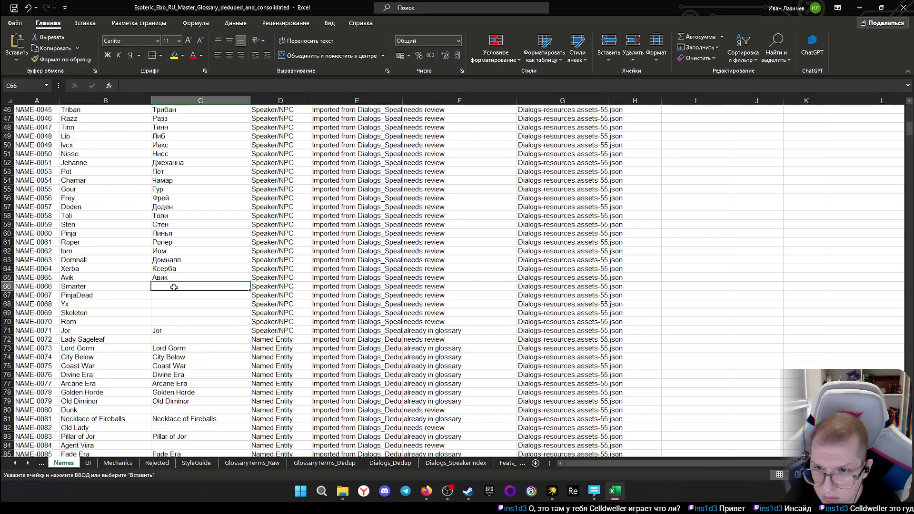
{"action": "type", "text": "C"}
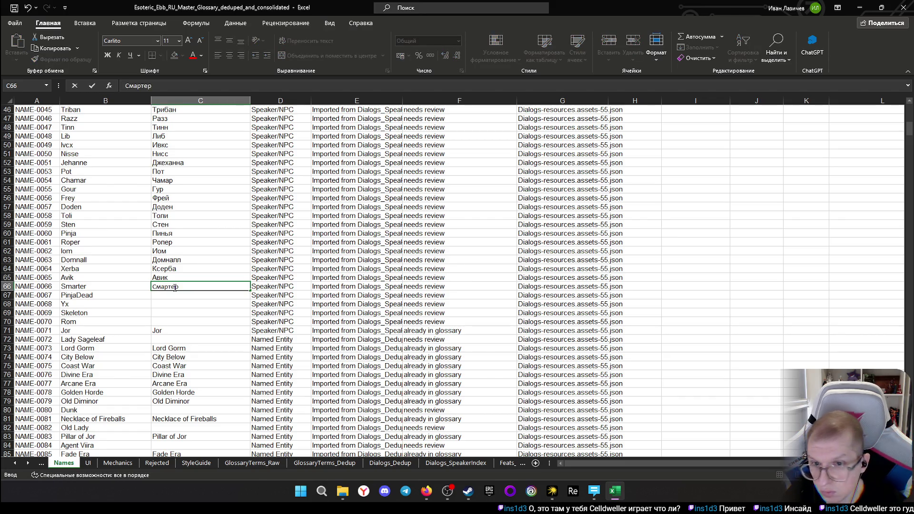
Commit Смартер as the translation of Smarter in C66
{"action": "key", "text": "Return"}
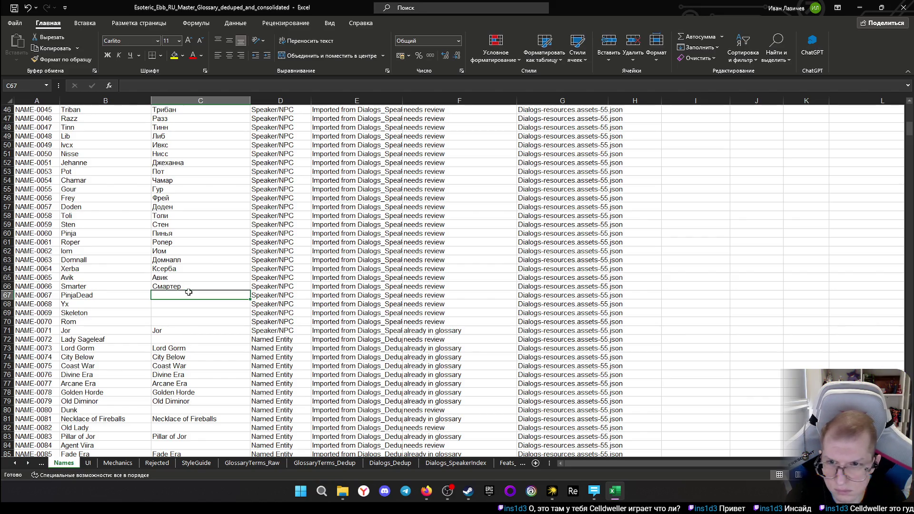
{"action": "scroll", "coordinate": [93, 352], "scroll_direction": "down", "scroll_amount": 1}
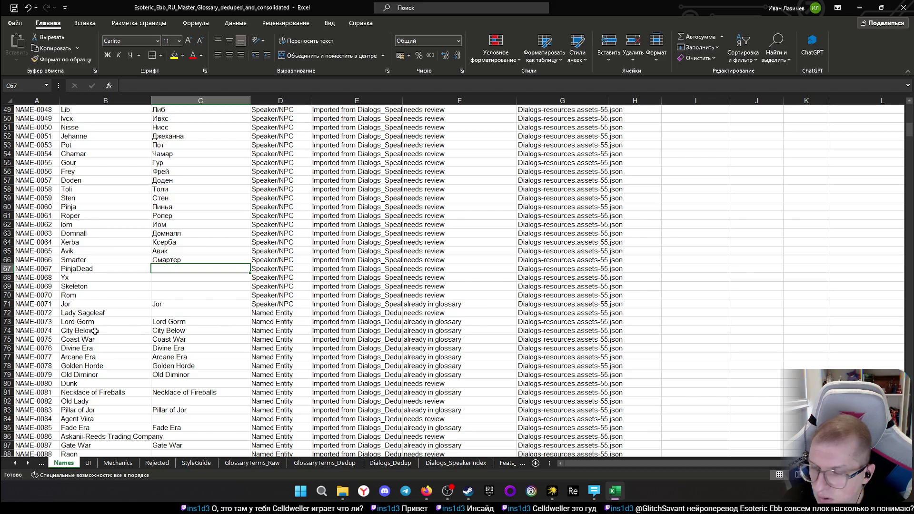
{"action": "left_click", "coordinate": [196, 276]}
{"action": "left_click", "coordinate": [186, 266]}
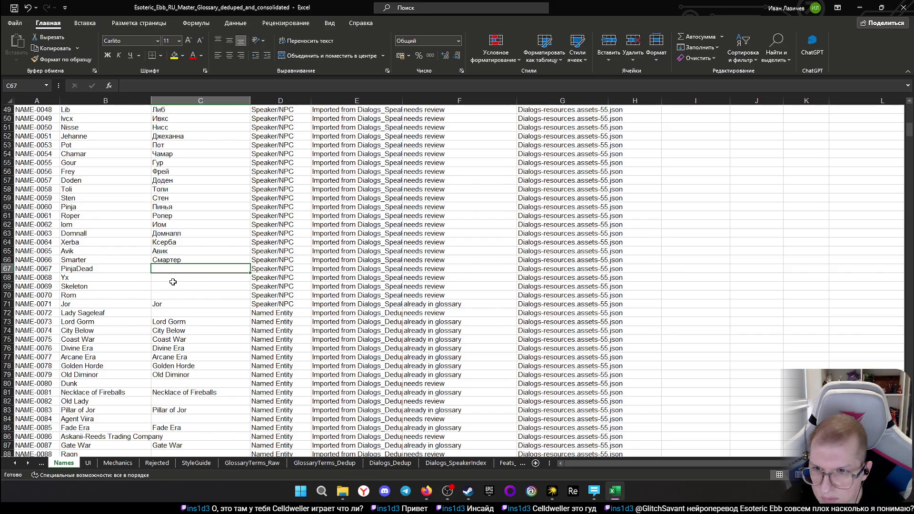
{"action": "scroll", "coordinate": [173, 285], "scroll_direction": "down", "scroll_amount": 1}
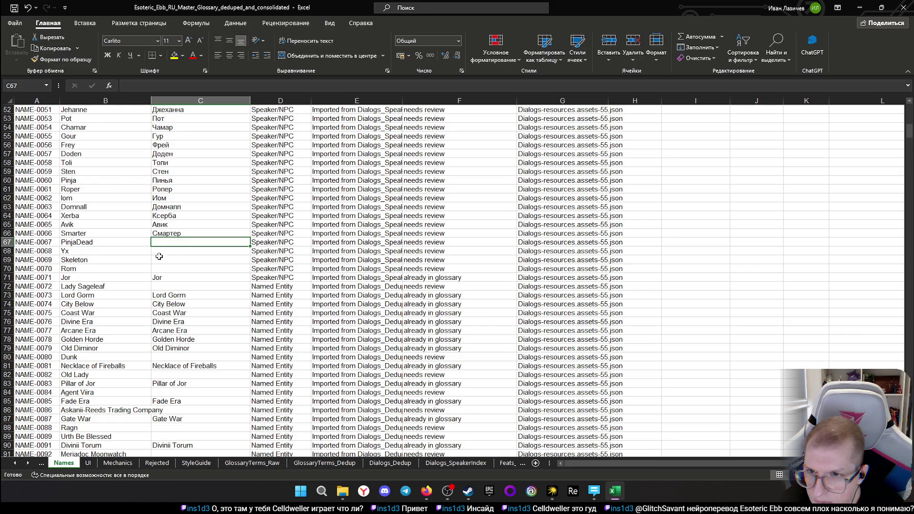
{"action": "left_click", "coordinate": [93, 242]}
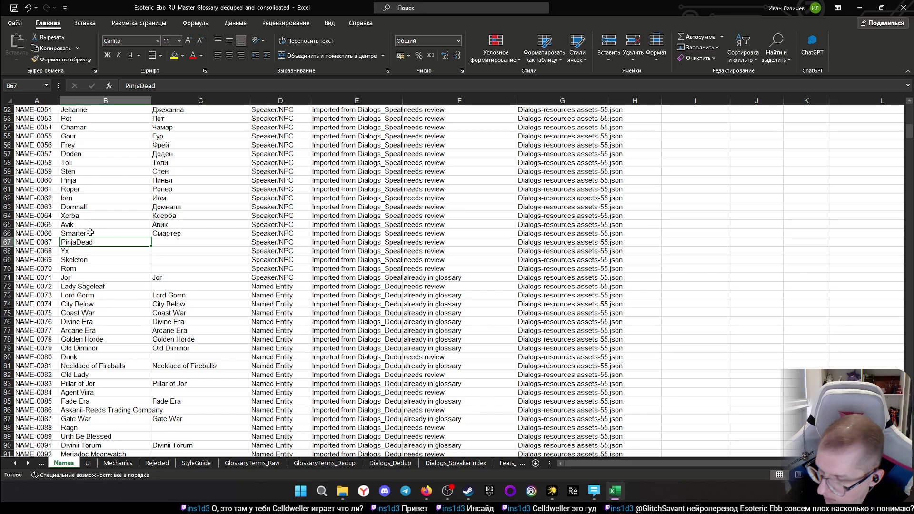
{"action": "key", "text": "ctrl+c"}
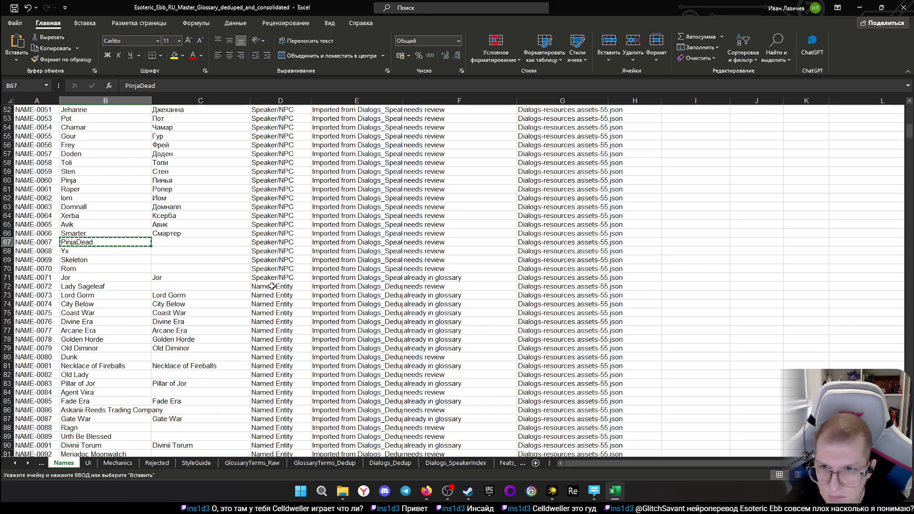
{"action": "key", "text": "alt+Tab"}
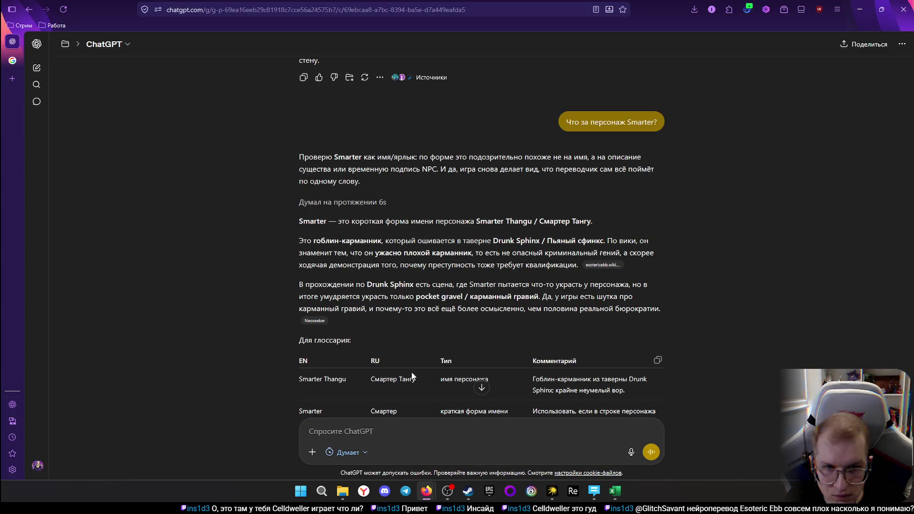
{"action": "scroll", "coordinate": [411, 399], "scroll_direction": "down", "scroll_amount": 1}
{"action": "scroll", "coordinate": [408, 379], "scroll_direction": "down", "scroll_amount": 1}
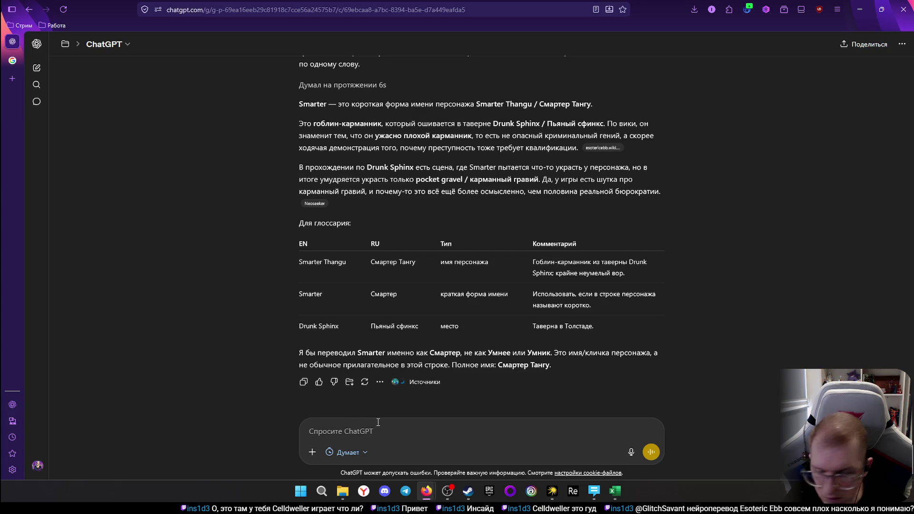
{"action": "type", "text": "Что за персонаж"}
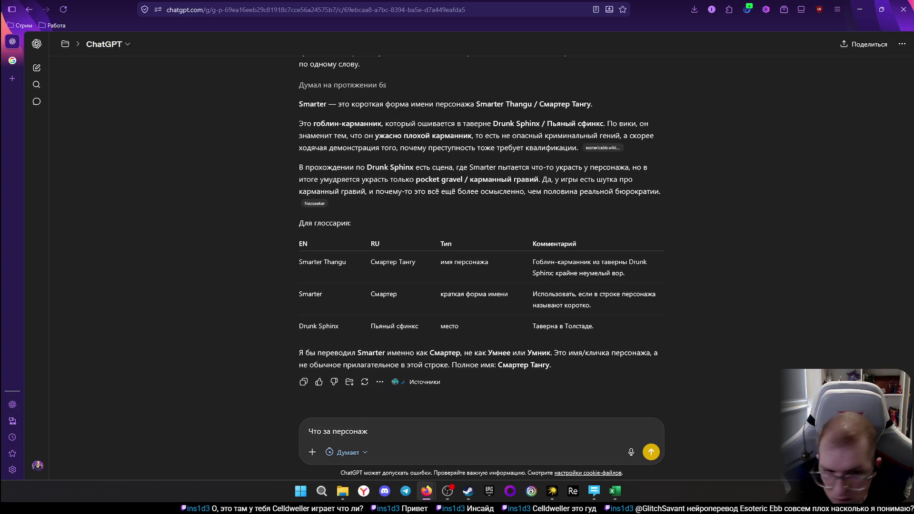
Send ChatGPT the question 'Что за персонаж PinjaDead?' without the stray image attachment
{"action": "key", "text": "ctrl+v"}
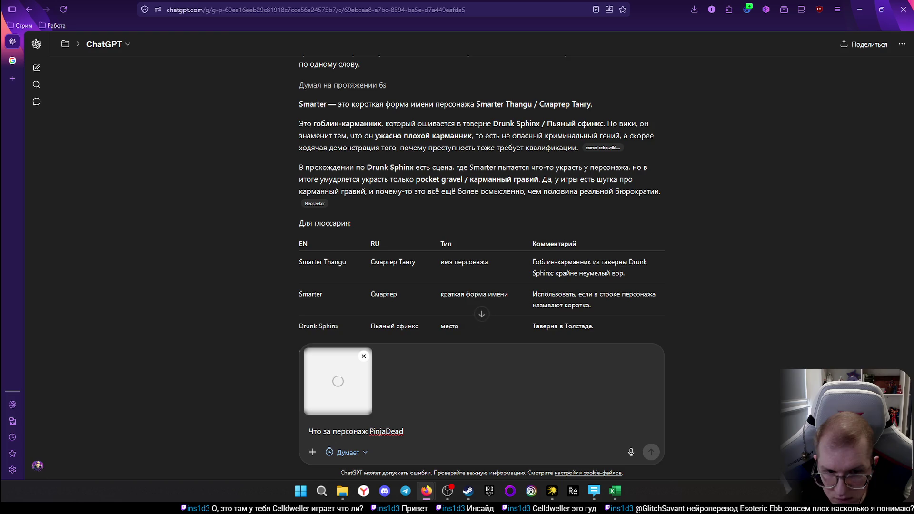
{"action": "left_click", "coordinate": [363, 356]}
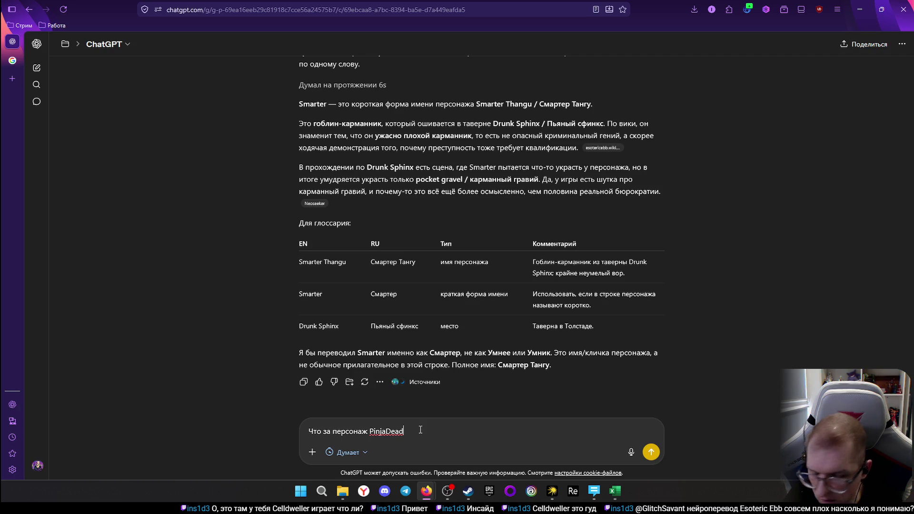
{"action": "type", "text": "?"}
{"action": "key", "text": "Return"}
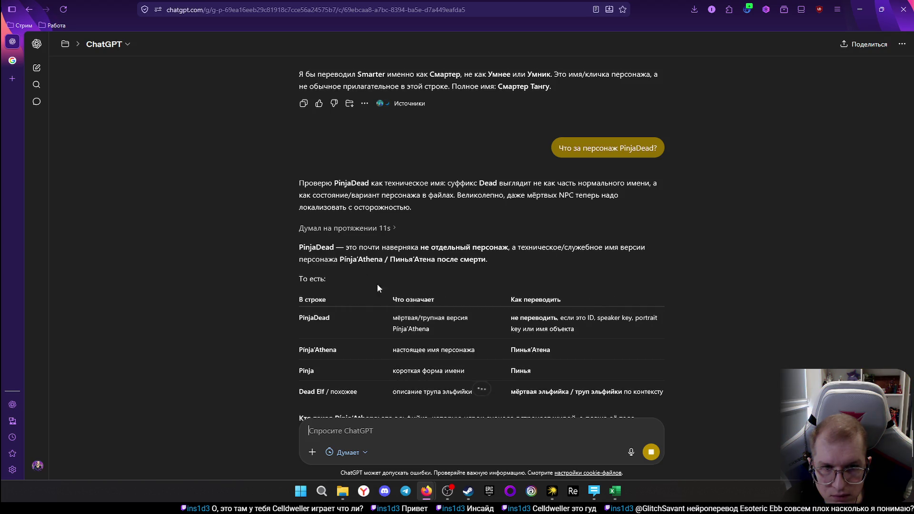
{"action": "scroll", "coordinate": [360, 274], "scroll_direction": "down", "scroll_amount": 1}
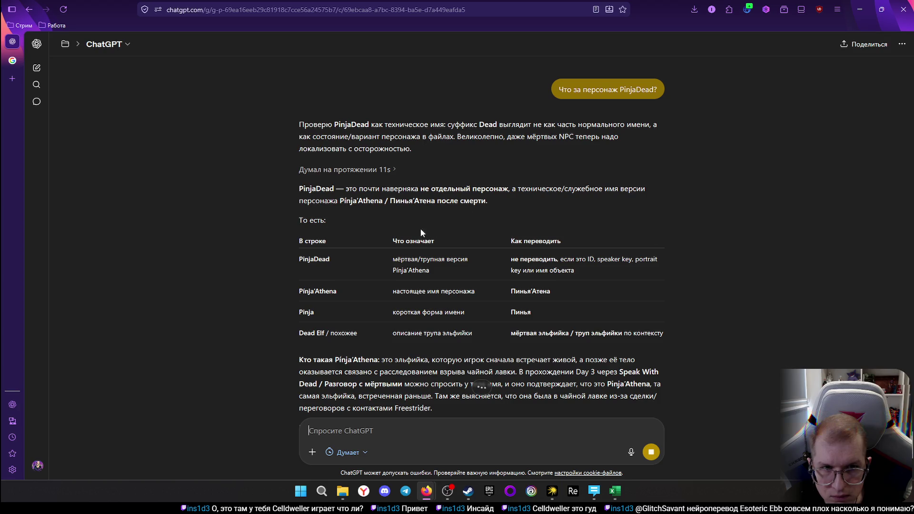
{"action": "scroll", "coordinate": [365, 297], "scroll_direction": "down", "scroll_amount": 1}
{"action": "scroll", "coordinate": [365, 298], "scroll_direction": "down", "scroll_amount": 1}
{"action": "scroll", "coordinate": [364, 284], "scroll_direction": "down", "scroll_amount": 1}
{"action": "scroll", "coordinate": [363, 285], "scroll_direction": "up", "scroll_amount": 1}
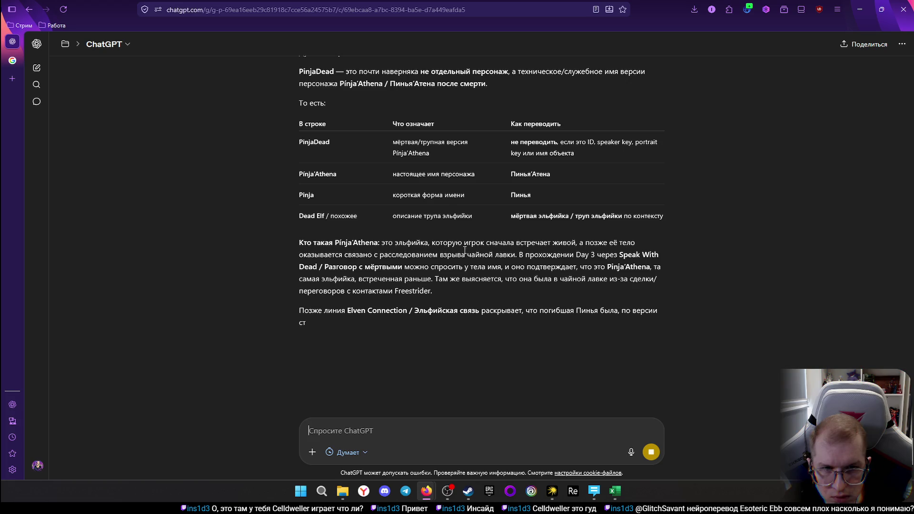
{"action": "scroll", "coordinate": [342, 185], "scroll_direction": "up", "scroll_amount": 1}
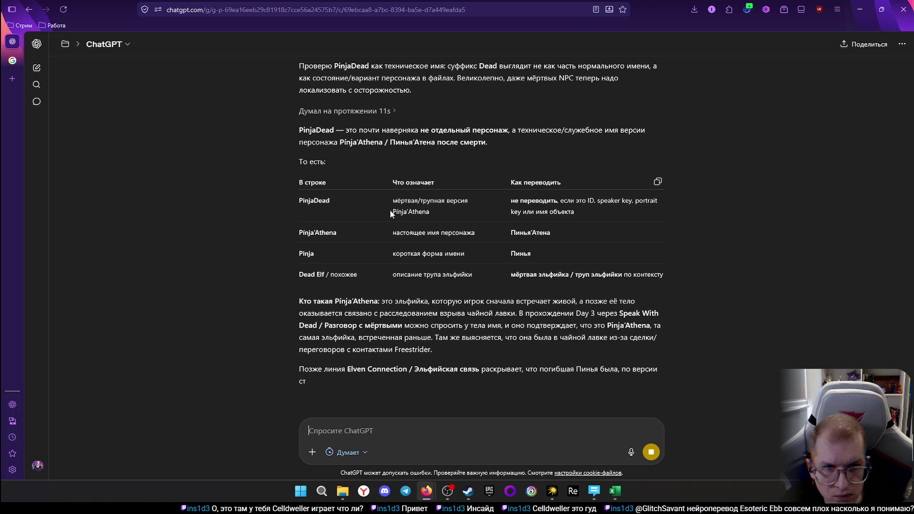
{"action": "scroll", "coordinate": [431, 220], "scroll_direction": "up", "scroll_amount": 1}
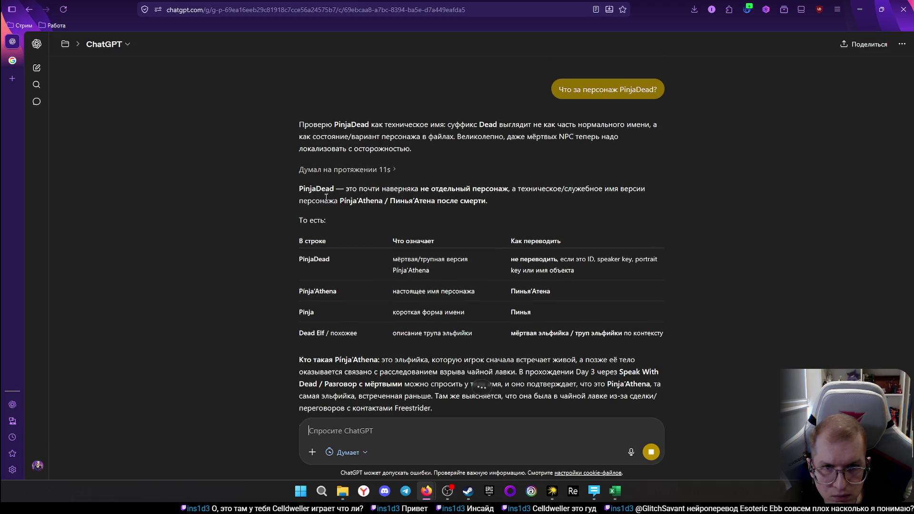
{"action": "scroll", "coordinate": [473, 211], "scroll_direction": "down", "scroll_amount": 2}
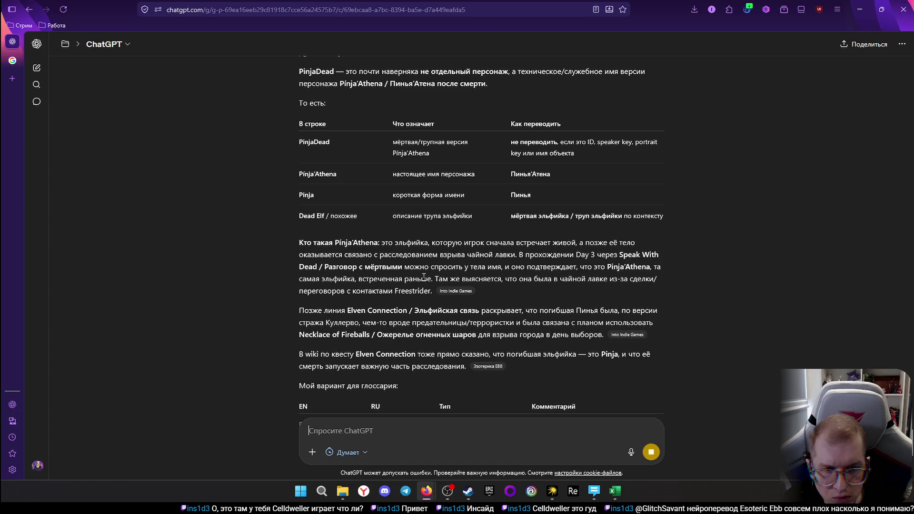
{"action": "scroll", "coordinate": [414, 280], "scroll_direction": "down", "scroll_amount": 1}
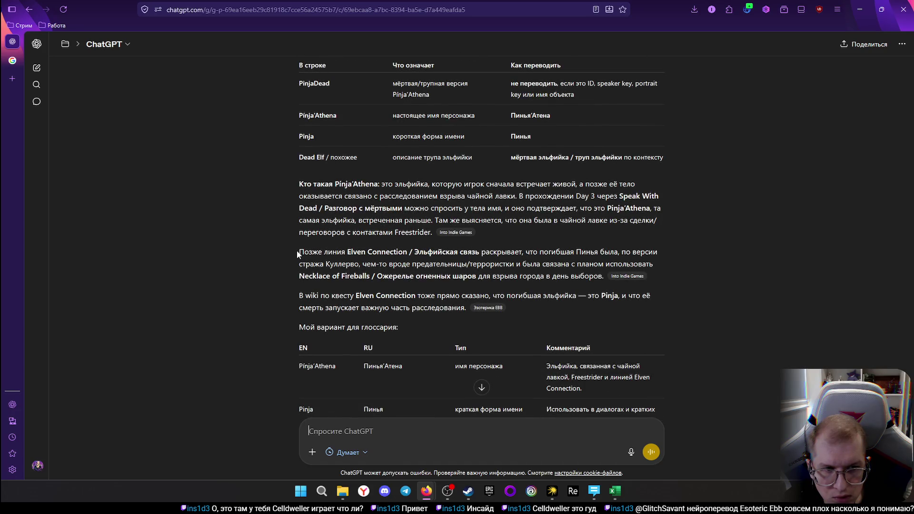
{"action": "scroll", "coordinate": [293, 250], "scroll_direction": "down", "scroll_amount": 1}
{"action": "scroll", "coordinate": [288, 239], "scroll_direction": "down", "scroll_amount": 1}
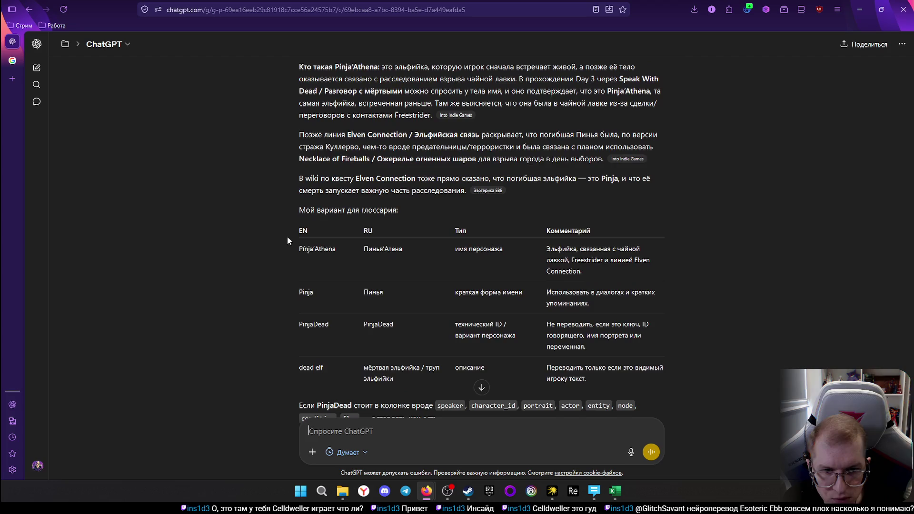
{"action": "scroll", "coordinate": [287, 240], "scroll_direction": "down", "scroll_amount": 1}
{"action": "mouse_move", "coordinate": [411, 300]}
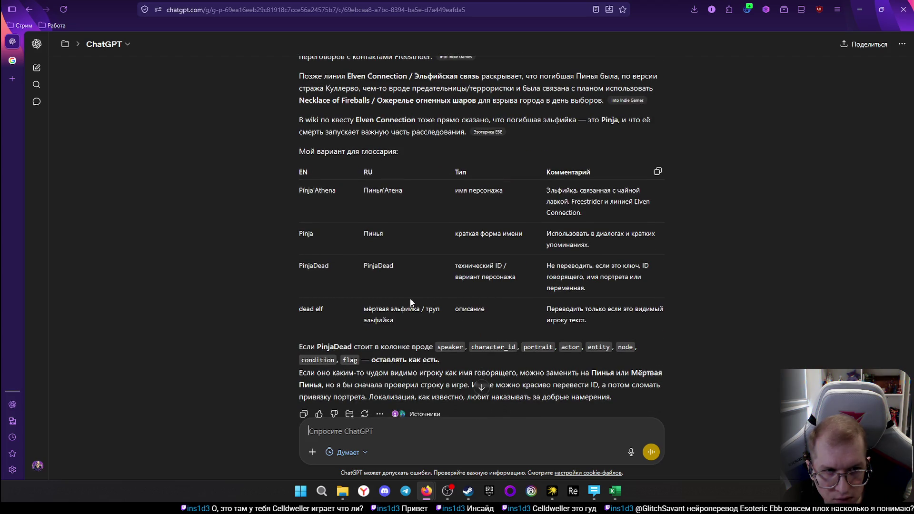
{"action": "left_click", "coordinate": [614, 492]}
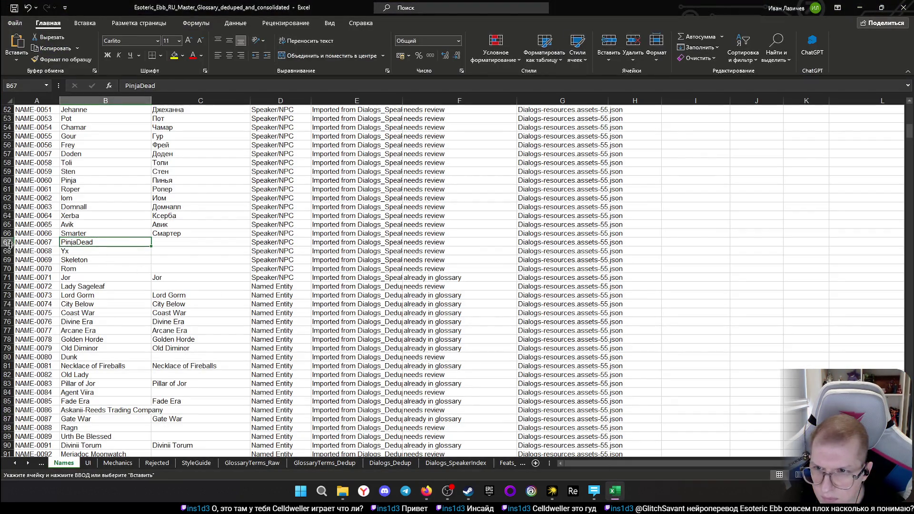
Check row 67's source note and review status, then select the whole PinjaDead row and bring up its row options
{"action": "left_click", "coordinate": [378, 243]}
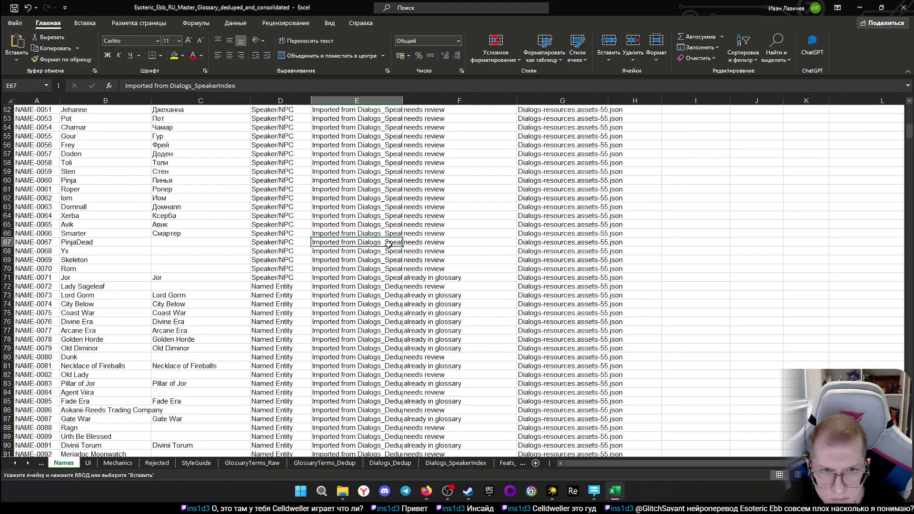
{"action": "left_click", "coordinate": [455, 242]}
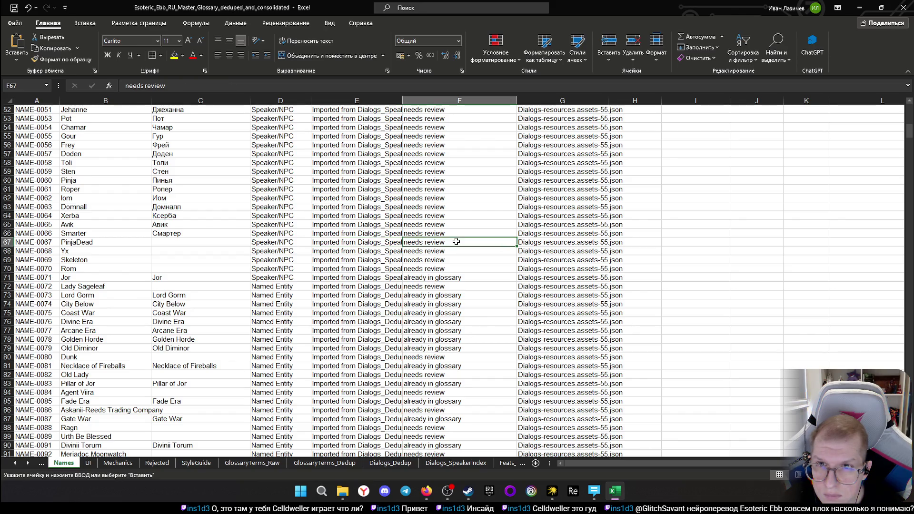
{"action": "left_click", "coordinate": [377, 243]}
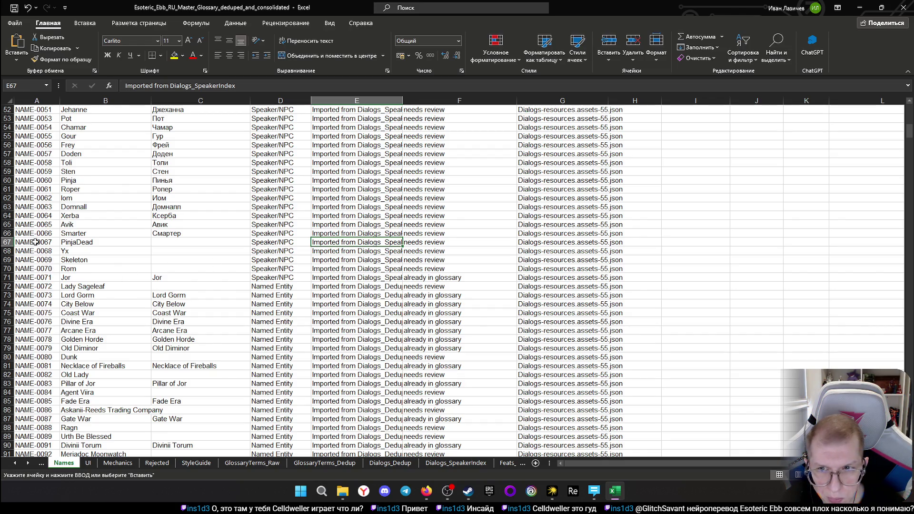
{"action": "left_click", "coordinate": [106, 242]}
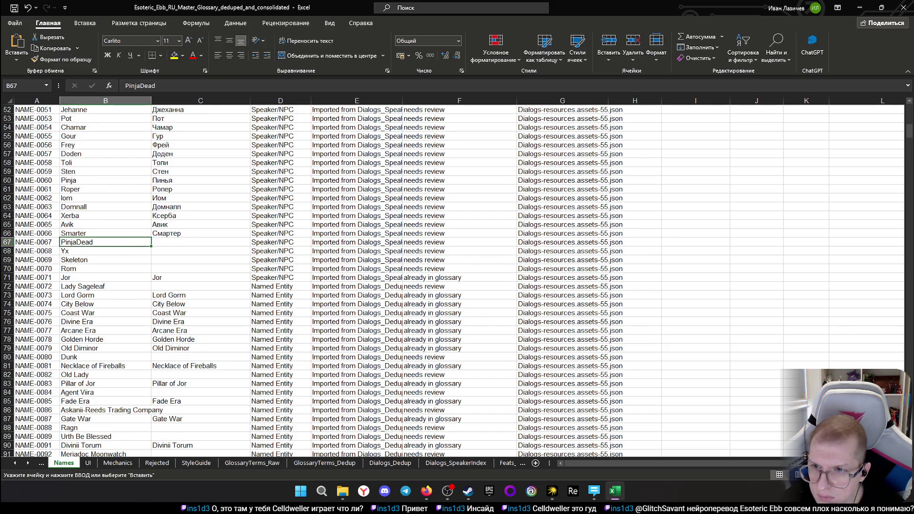
{"action": "left_click", "coordinate": [7, 244]}
{"action": "right_click", "coordinate": [7, 244]}
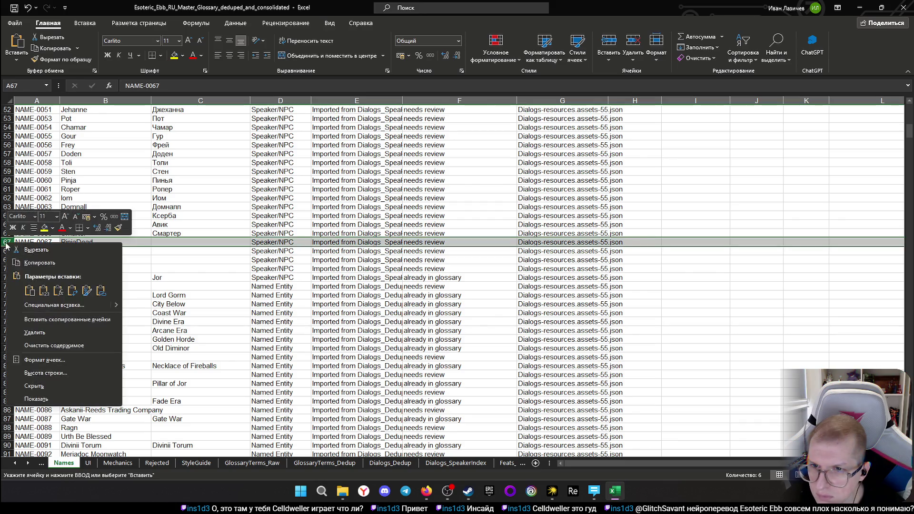
Delete the junk PinjaDead row and enter Уайкс as the Russian name for Yx
{"action": "left_click", "coordinate": [43, 335]}
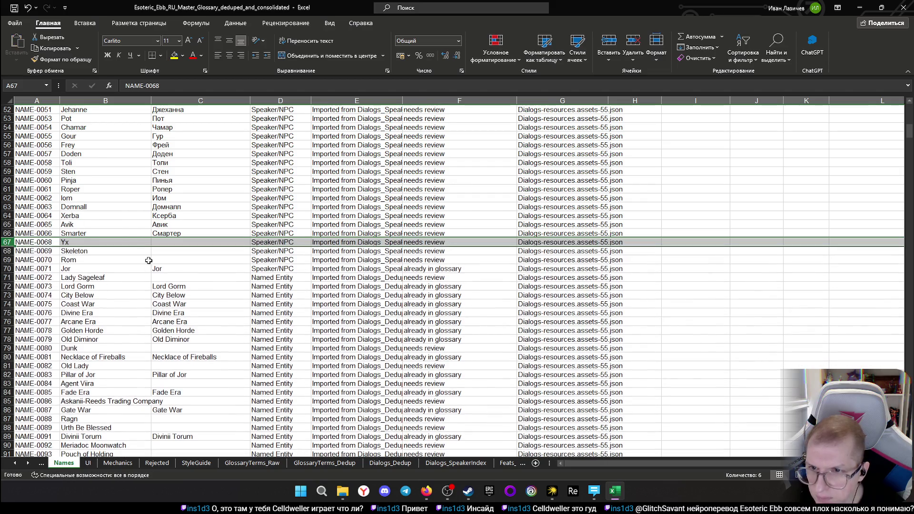
{"action": "left_click", "coordinate": [181, 241]}
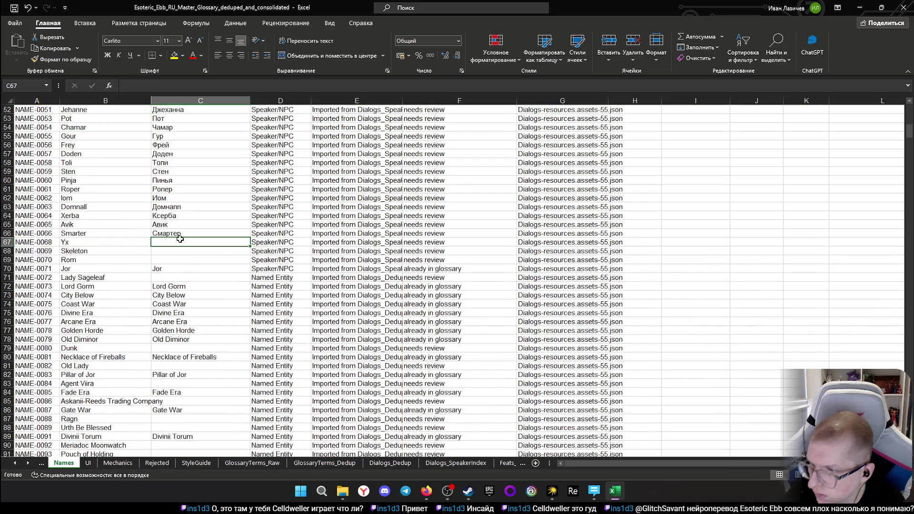
{"action": "type", "text": "икс"}
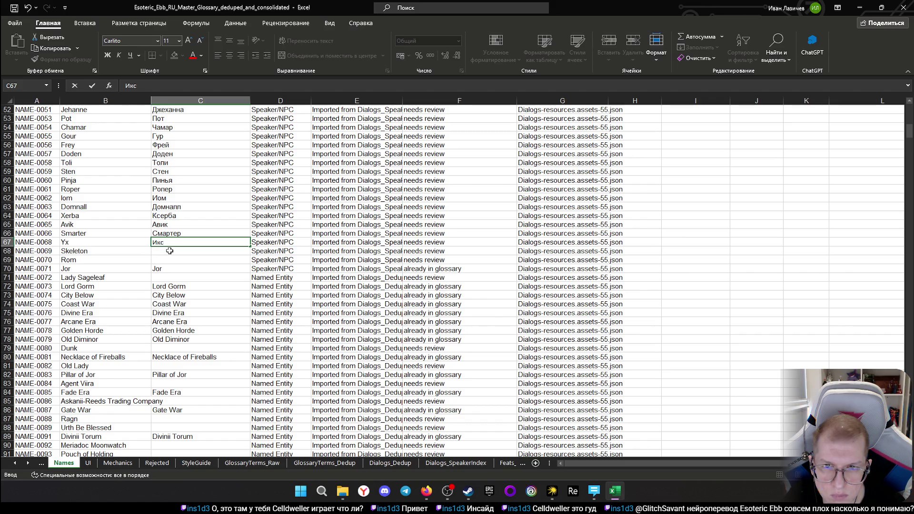
{"action": "key", "text": "Return"}
{"action": "left_click", "coordinate": [172, 240]}
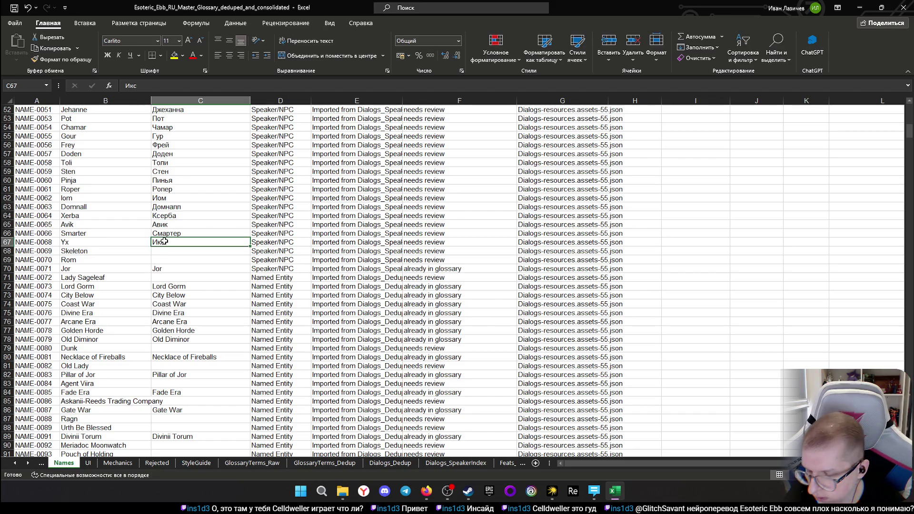
{"action": "type", "text": "Урт"}
{"action": "key", "text": "BackSpace"}
{"action": "key", "text": "BackSpace"}
{"action": "type", "text": "айкс"}
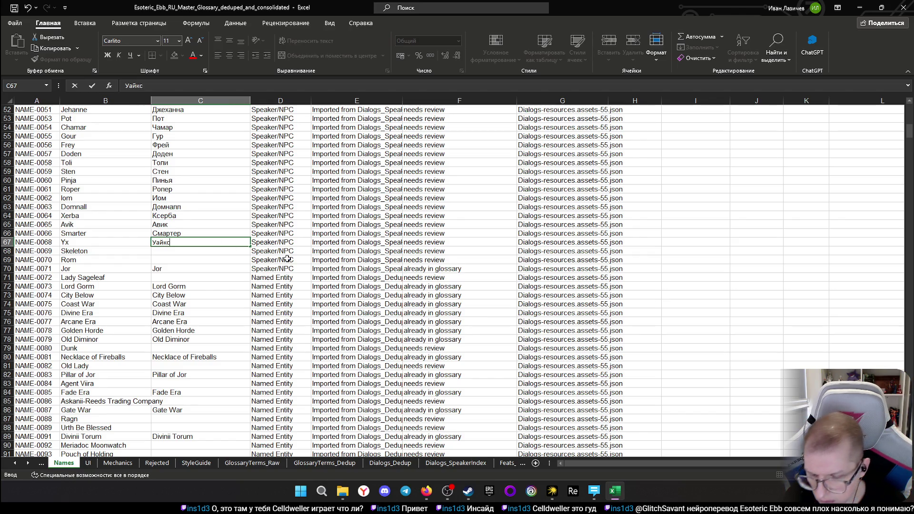
{"action": "key", "text": "Return"}
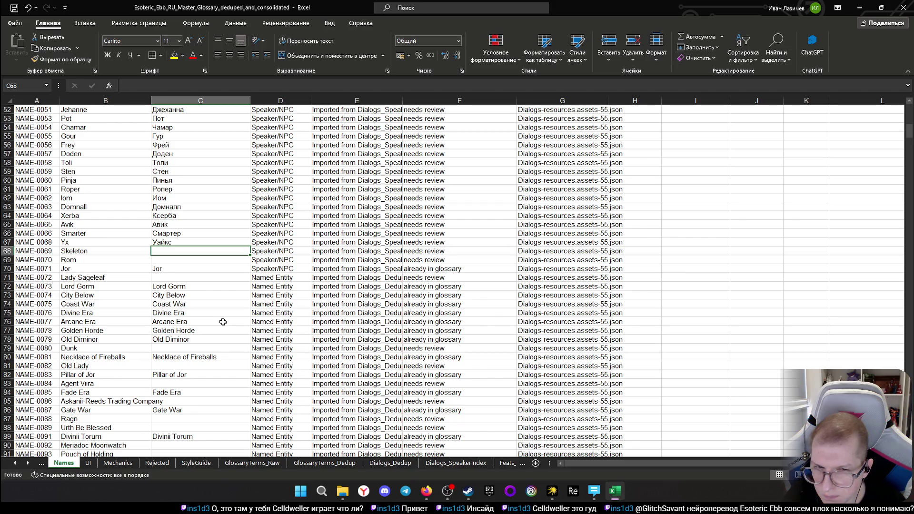
Copy the name Skeleton from column B and switch to the ChatGPT conversation
{"action": "left_click", "coordinate": [84, 252]}
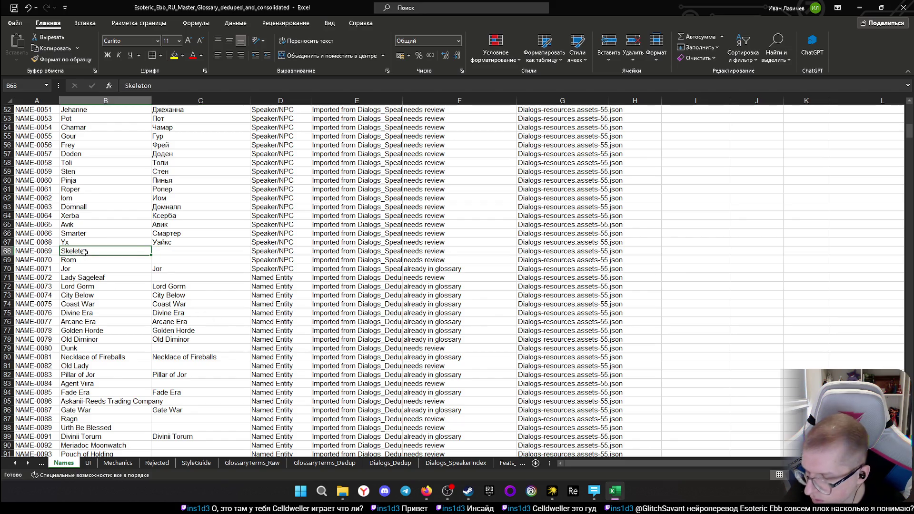
{"action": "key", "text": "ctrl+c"}
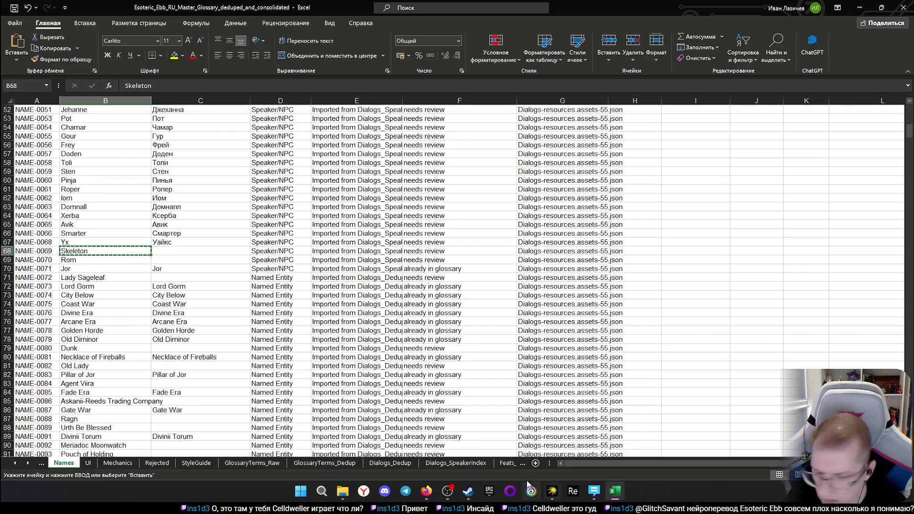
{"action": "left_click", "coordinate": [426, 491]}
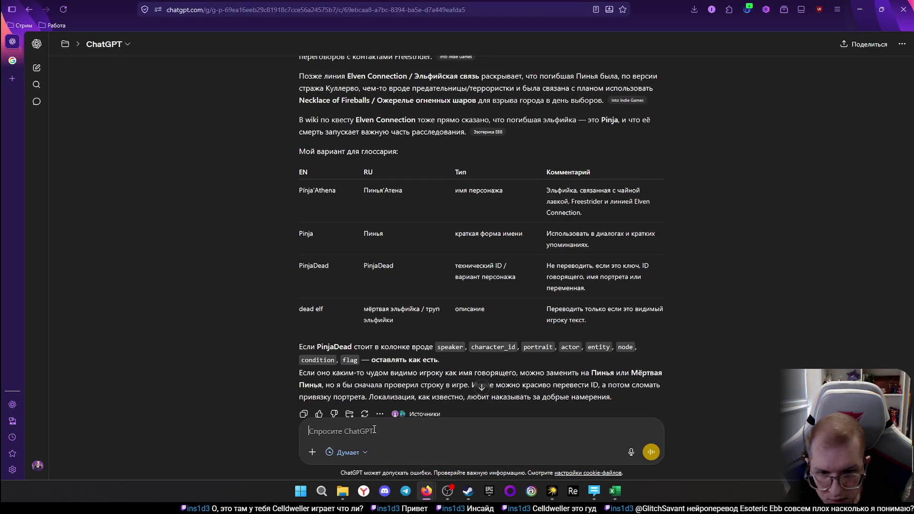
{"action": "type", "text": "Что з"}
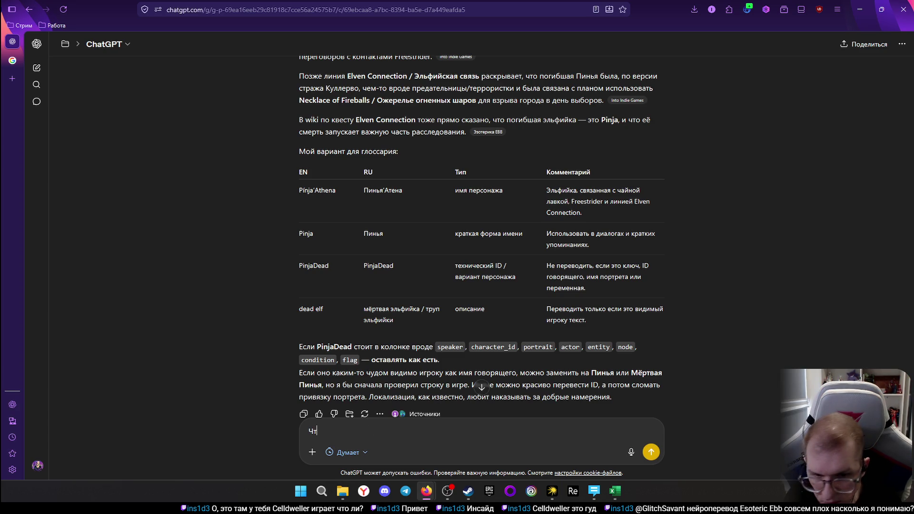
{"action": "type", "text": "а п"}
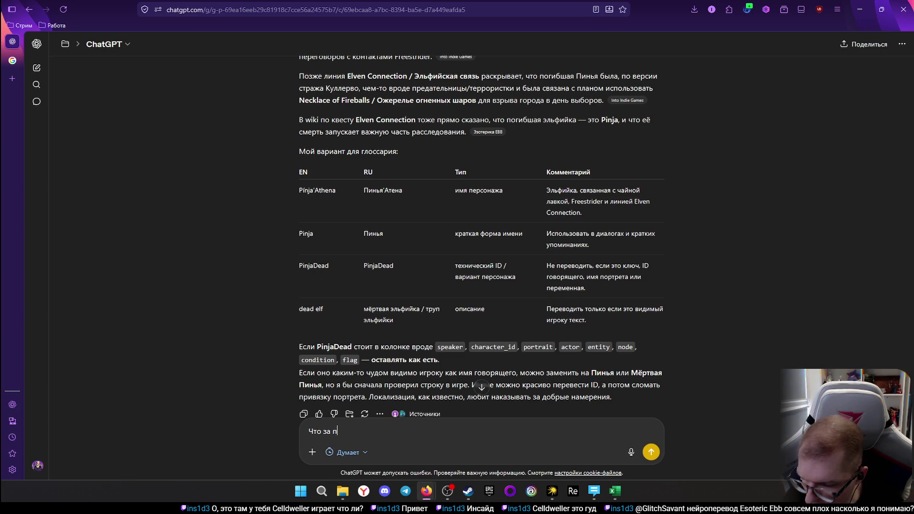
{"action": "type", "text": "ерсонаж"}
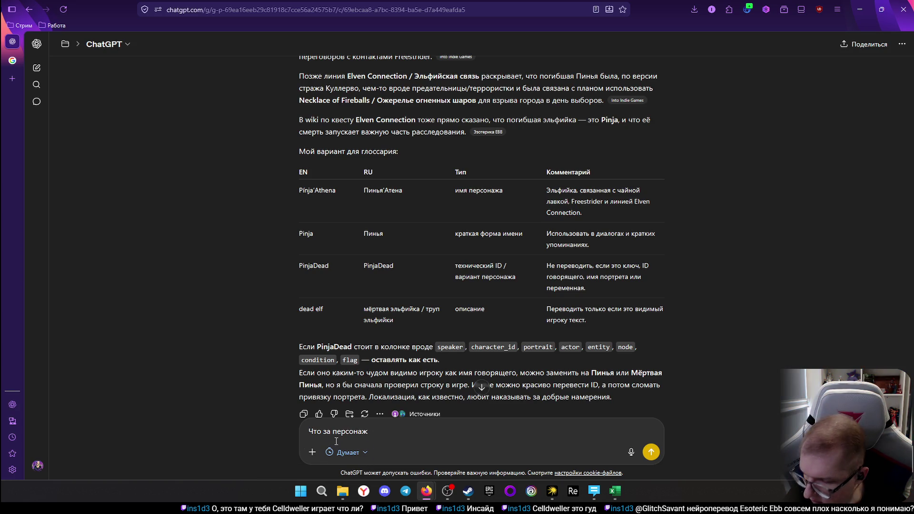
Ask ChatGPT 'Что за персонаж Skeleton' without the stray image, then return to Excel
{"action": "key", "text": "ctrl+v"}
{"action": "left_click", "coordinate": [364, 355]}
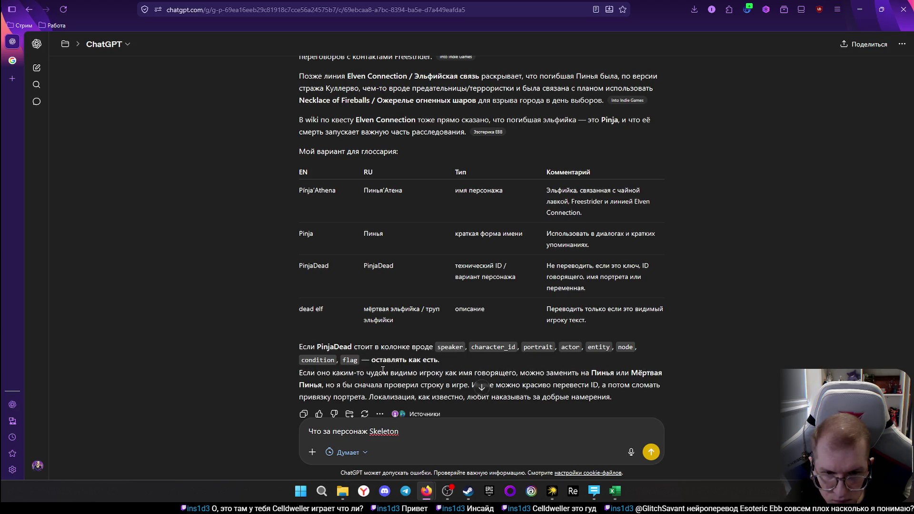
{"action": "left_click", "coordinate": [653, 454]}
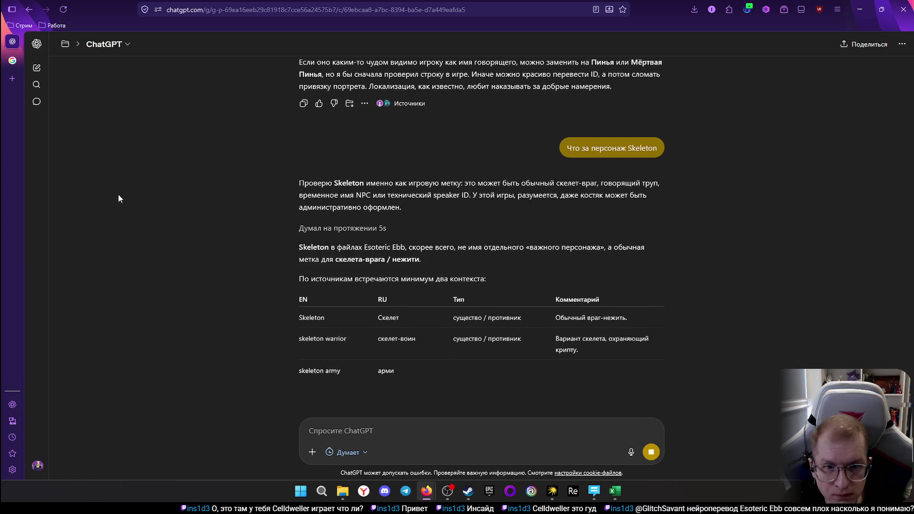
{"action": "key", "text": "alt+Tab"}
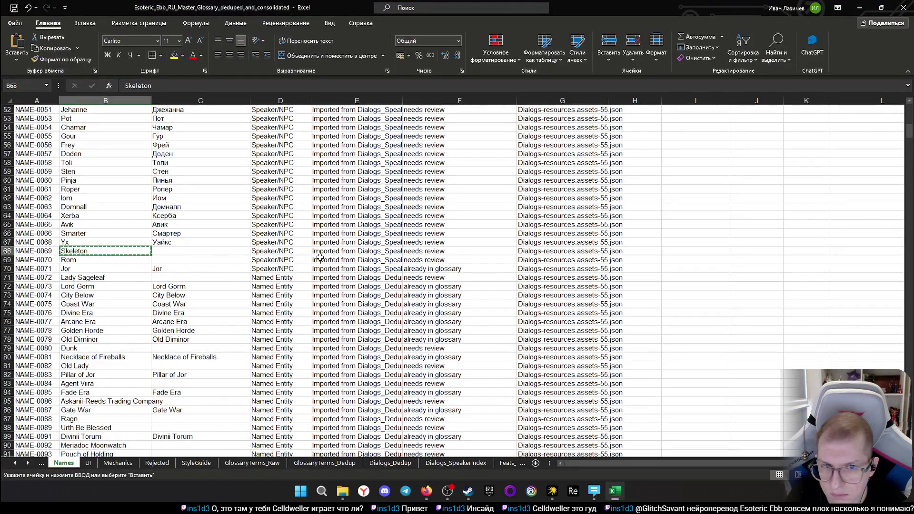
{"action": "left_click", "coordinate": [216, 256]}
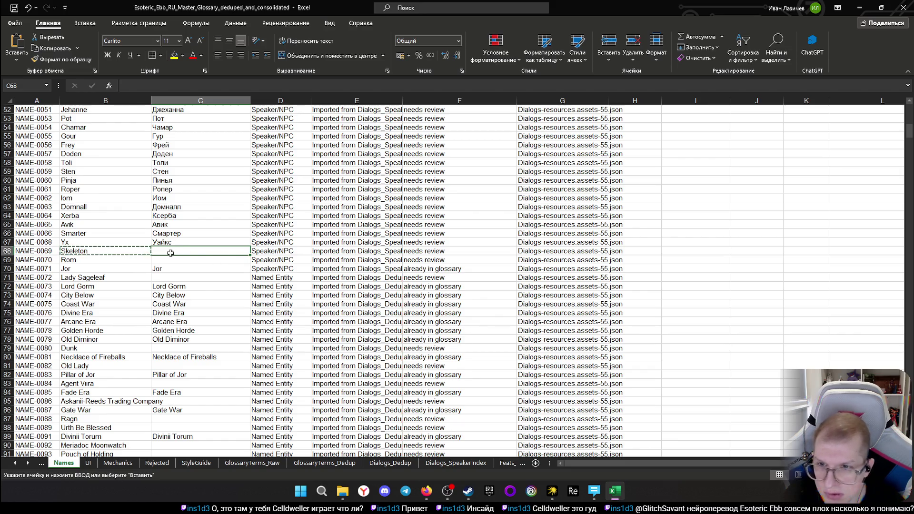
{"action": "type", "text": "с"}
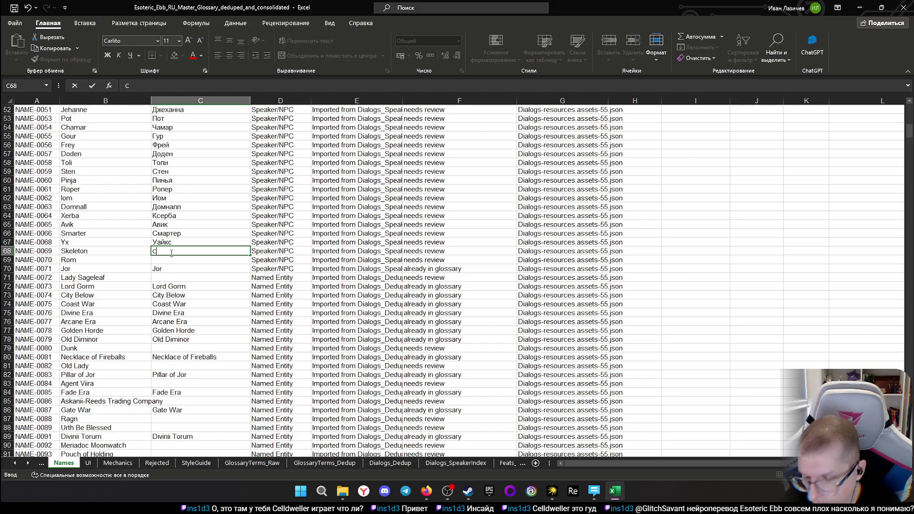
{"action": "key", "text": "BackSpace"}
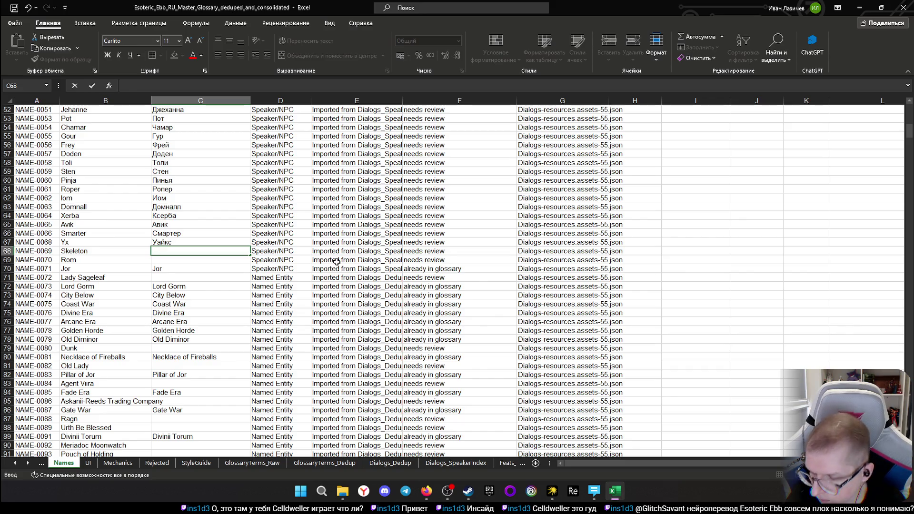
{"action": "type", "text": "с"}
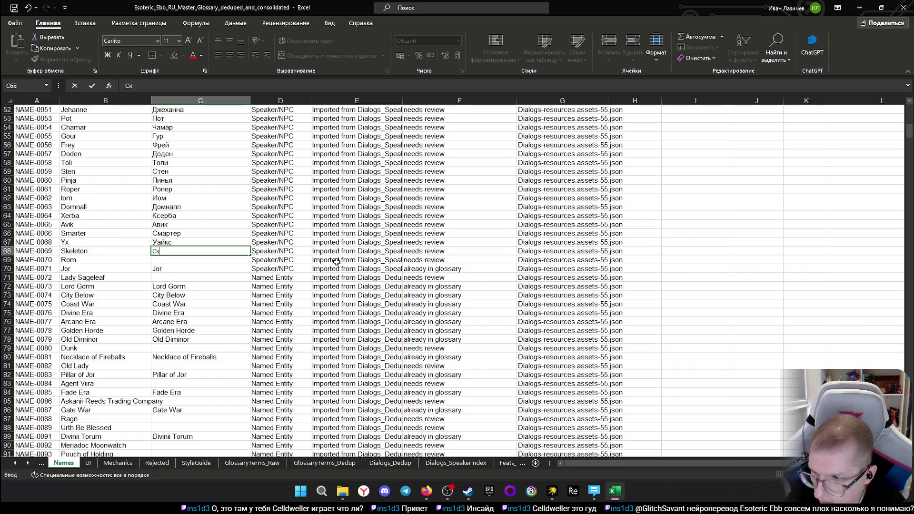
{"action": "type", "text": "к"}
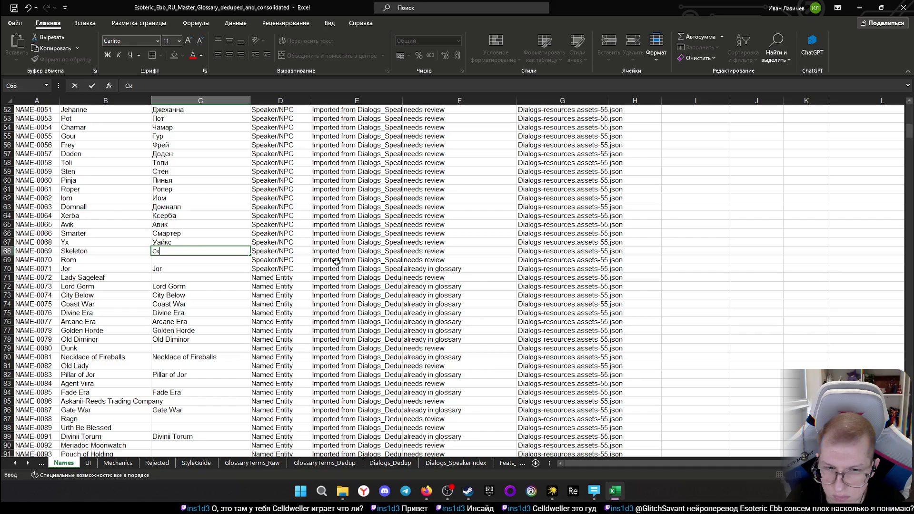
Recheck ChatGPT's Скелет answer for Skeleton and return to the Excel sheet
{"action": "key", "text": "alt+Tab"}
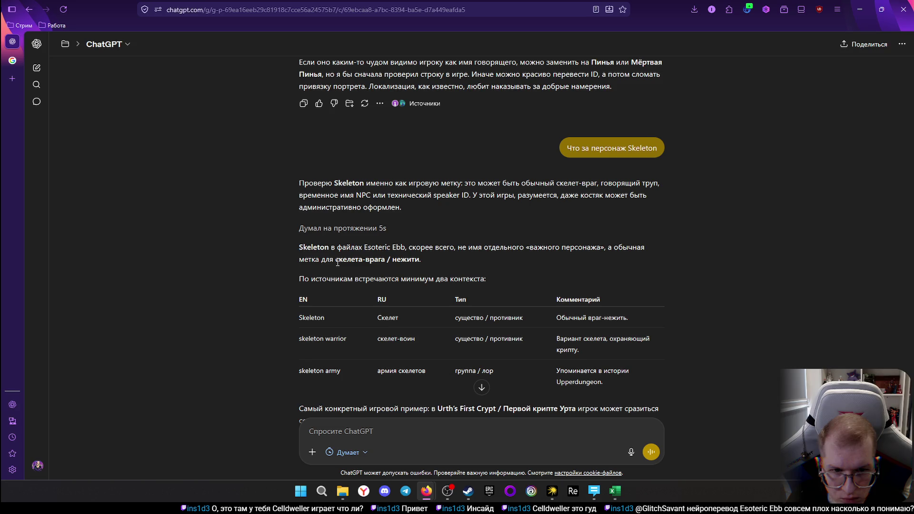
{"action": "key", "text": "alt+Tab"}
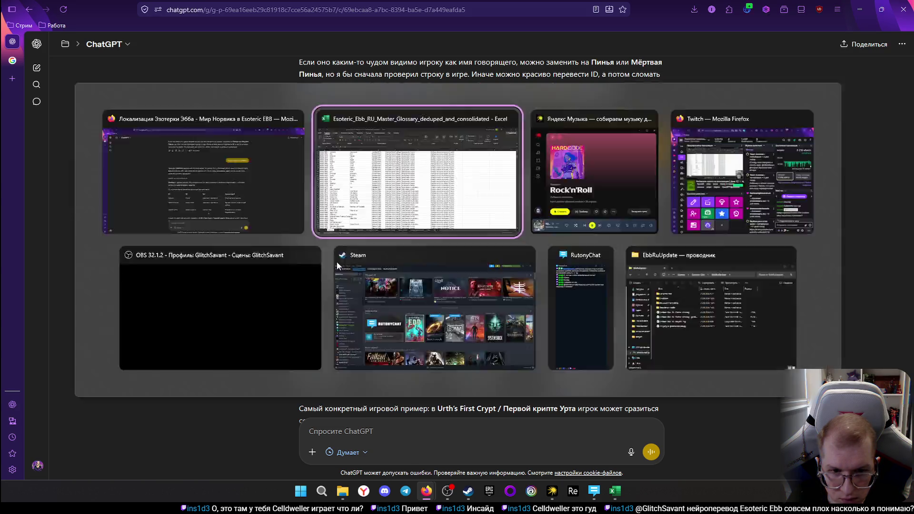